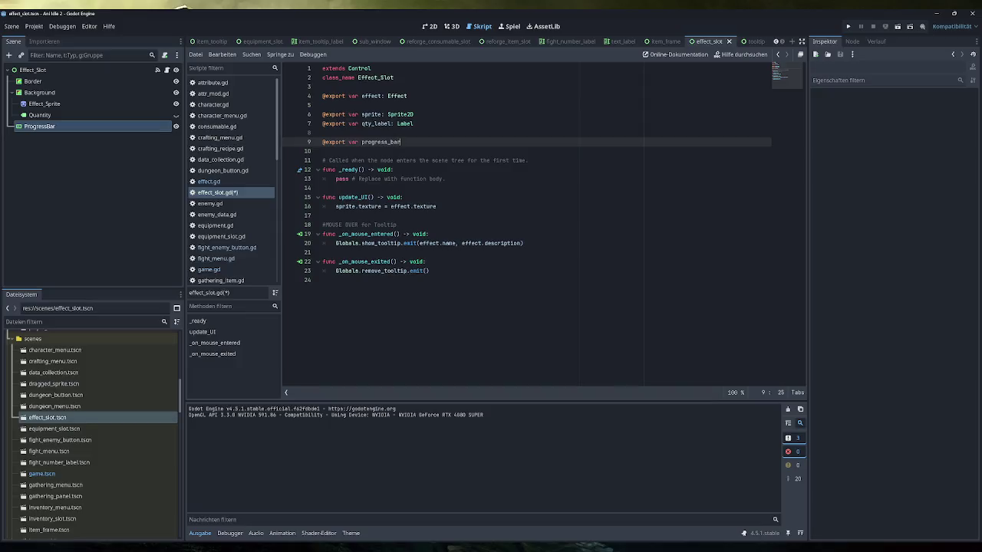
Rename the ProgressBar node to Duration_Bar and the export variable to duration_bar: ProgressBar
{"action": "type", "text": ":"}
{"action": "double_click", "coordinate": [381, 142]}
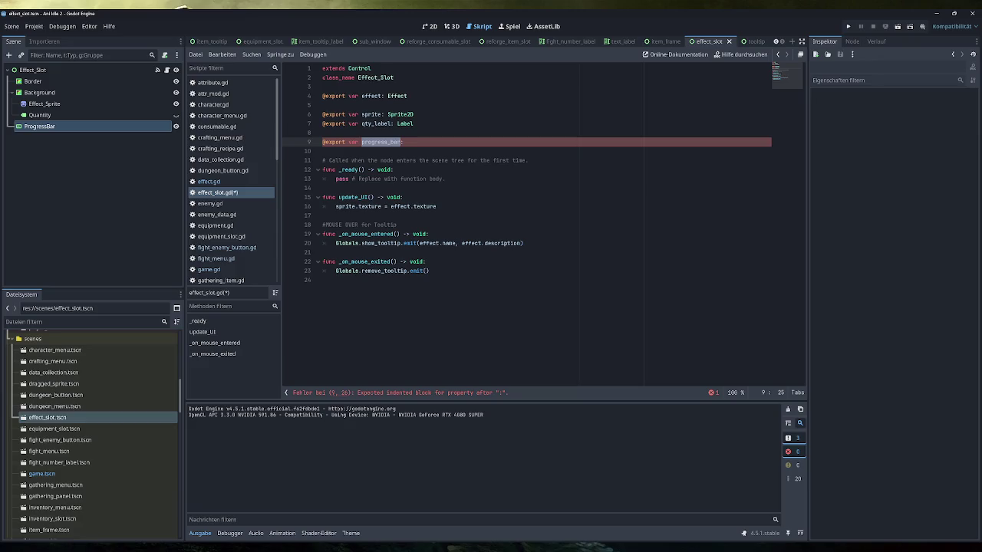
{"action": "type", "text": "cooldown_"}
{"action": "type", "text": "bar"}
{"action": "double_click", "coordinate": [92, 126]}
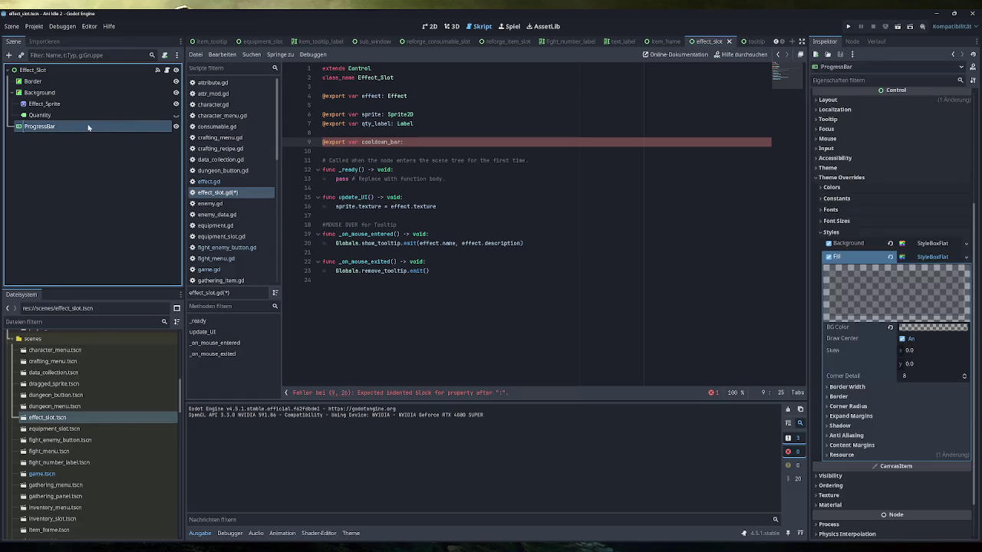
{"action": "type", "text": "Cool"}
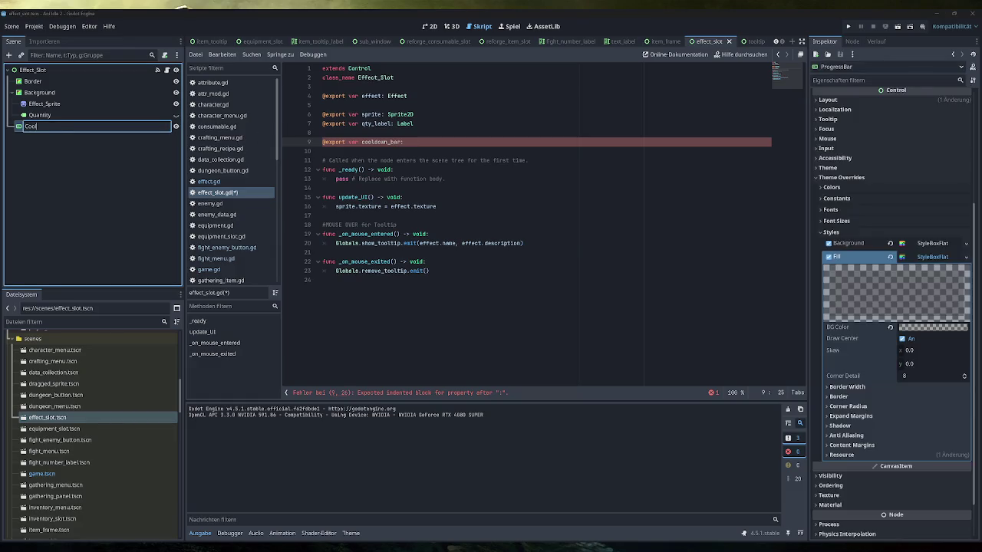
{"action": "key", "text": "BackSpace"}
{"action": "type", "text": "Duration_Bar"}
{"action": "key", "text": "Return"}
{"action": "double_click", "coordinate": [381, 142]}
{"action": "type", "text": "duration_bar: Progress"}
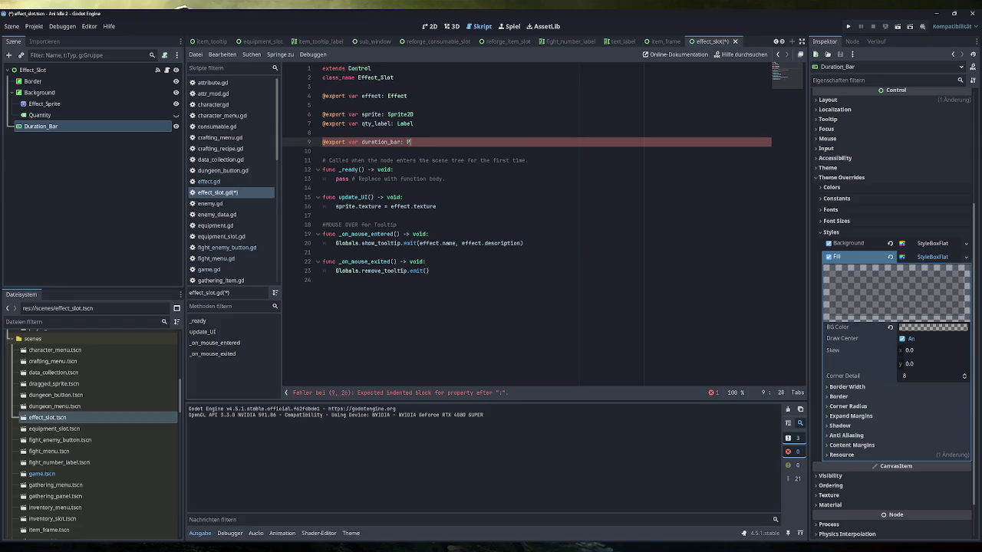
{"action": "type", "text": "Bar"}
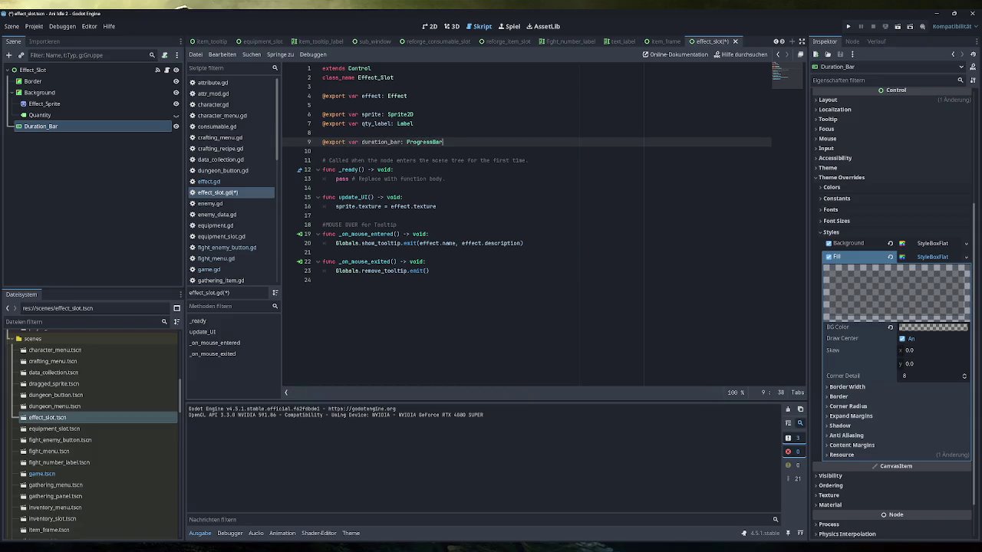
Save, then assign the Duration_Bar node to Effect_Slot's Duration Bar property in the Inspector
{"action": "key", "text": "ctrl+s"}
{"action": "left_click", "coordinate": [33, 70]}
{"action": "left_click_drag", "start_coordinate": [42, 125], "coordinate": [912, 151]}
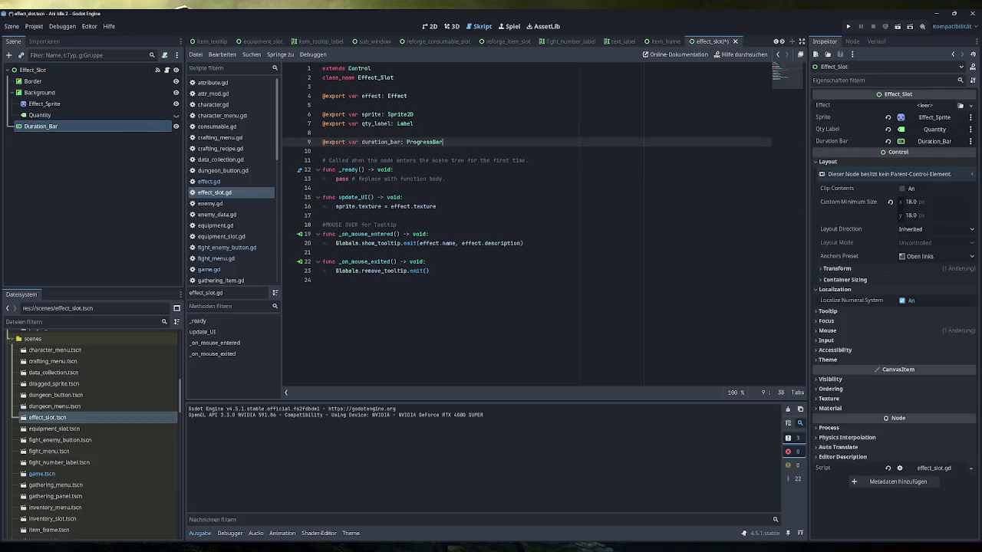
{"action": "left_click", "coordinate": [322, 188]}
Delete the old comment and _ready body, and add a _process(delta: float) stub via autocomplete
{"action": "key", "text": "Return"}
{"action": "key", "text": "Return"}
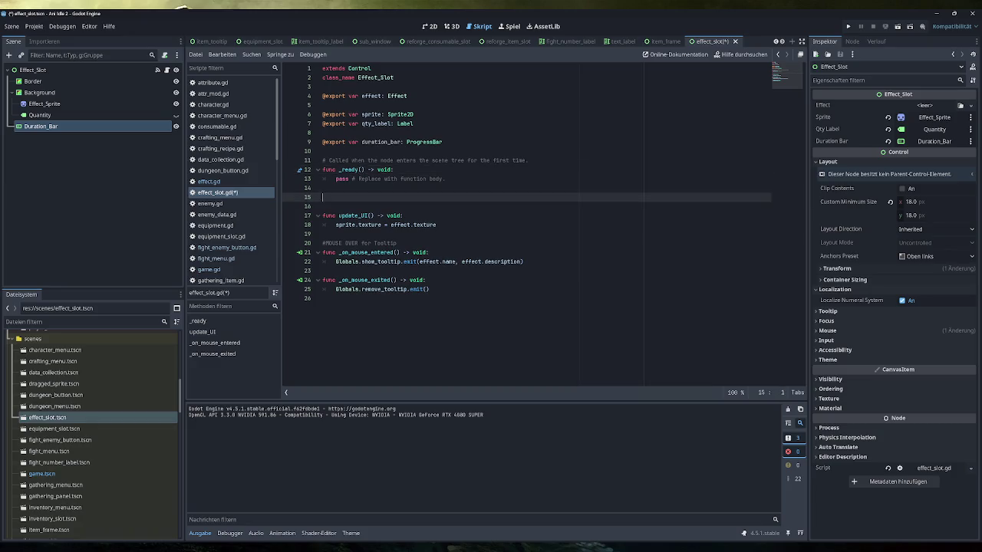
{"action": "key", "text": "shift+Up"}
{"action": "key", "text": "shift+Up"}
{"action": "key", "text": "shift+Up"}
{"action": "key", "text": "BackSpace"}
{"action": "type", "text": "fun"}
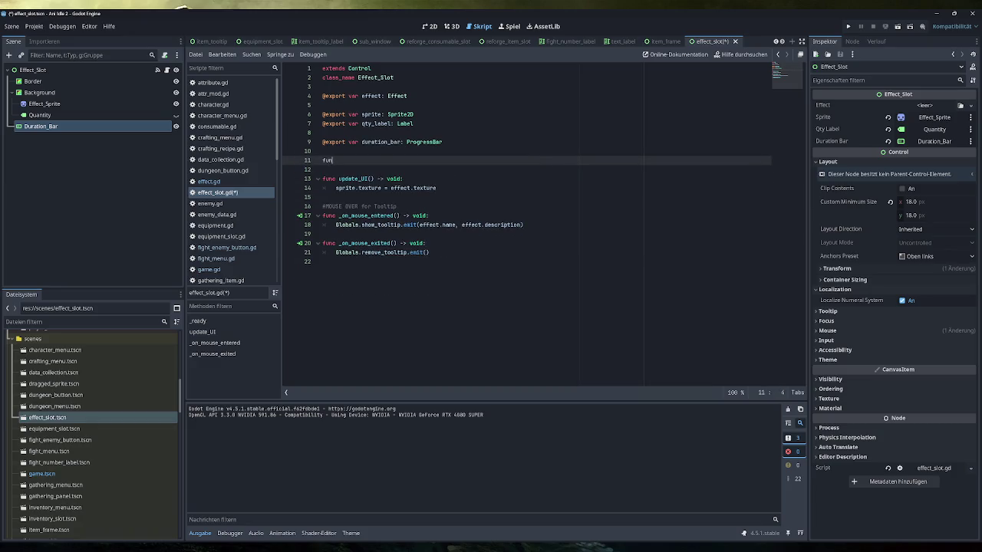
{"action": "key", "text": "BackSpace"}
{"action": "key", "text": "BackSpace"}
{"action": "key", "text": "BackSpace"}
{"action": "key", "text": "BackSpace"}
{"action": "type", "text": "@export"}
{"action": "key", "text": "BackSpace"}
{"action": "key", "text": "BackSpace"}
{"action": "key", "text": "BackSpace"}
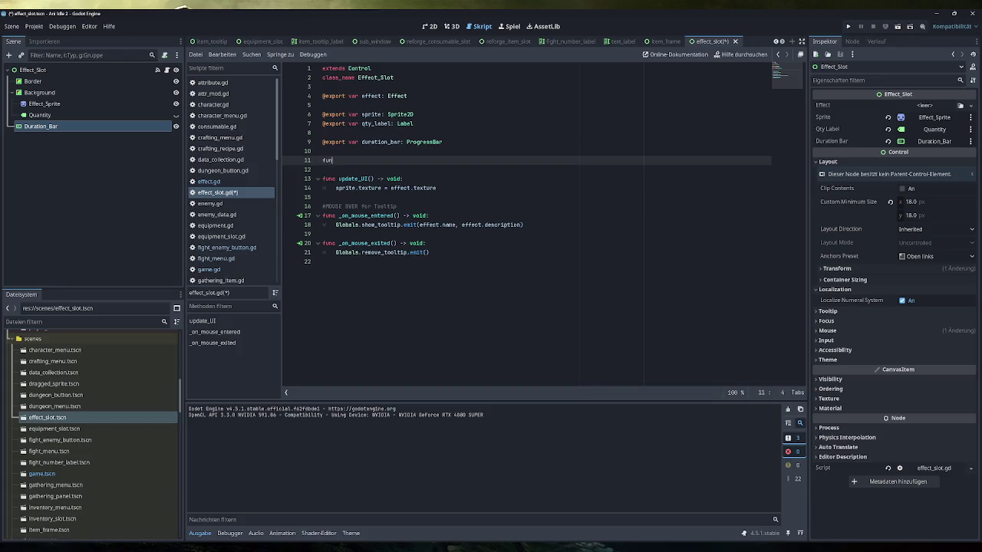
{"action": "type", "text": "pro"}
{"action": "key", "text": "Return"}
{"action": "key", "text": "Return"}
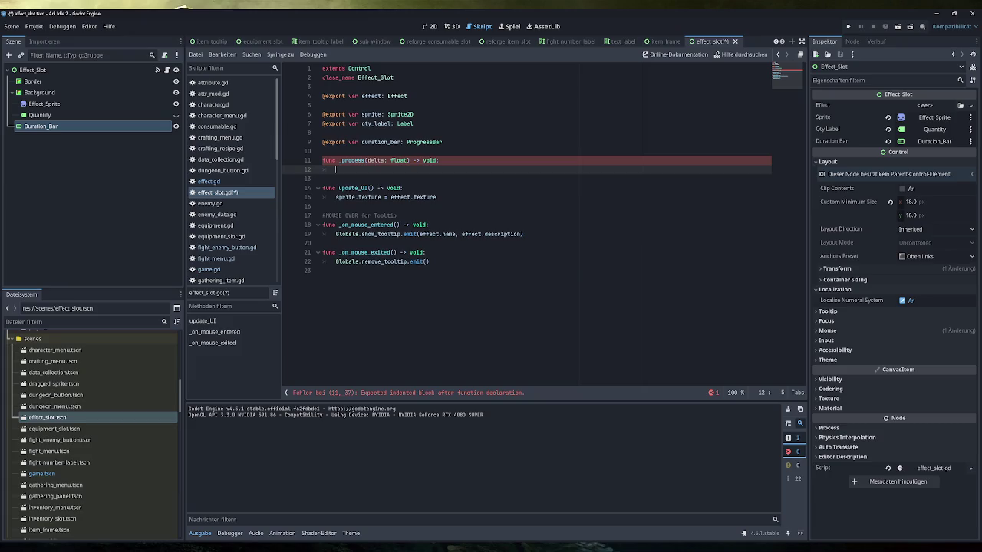
Add an empty func _ready() -> void: declaration above _process
{"action": "double_click", "coordinate": [381, 141]}
{"action": "left_click", "coordinate": [70, 125]}
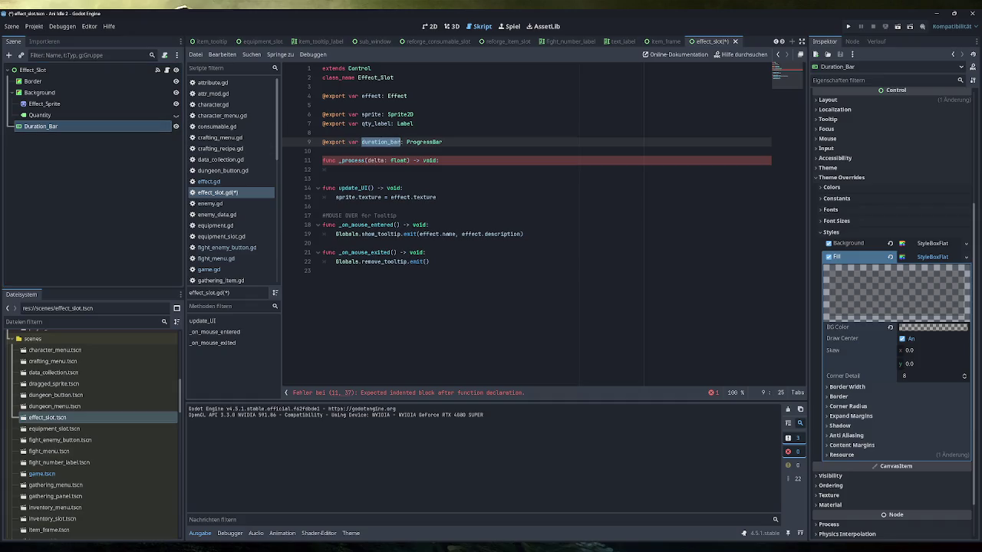
{"action": "left_click", "coordinate": [323, 151]}
{"action": "key", "text": "Return"}
{"action": "key", "text": "Return"}
{"action": "key", "text": "Up"}
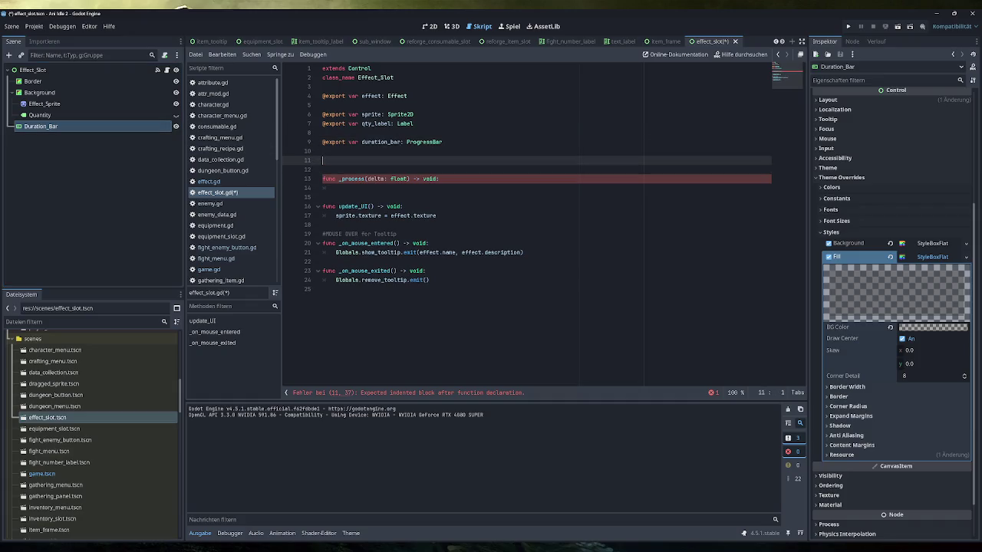
{"action": "type", "text": "@"}
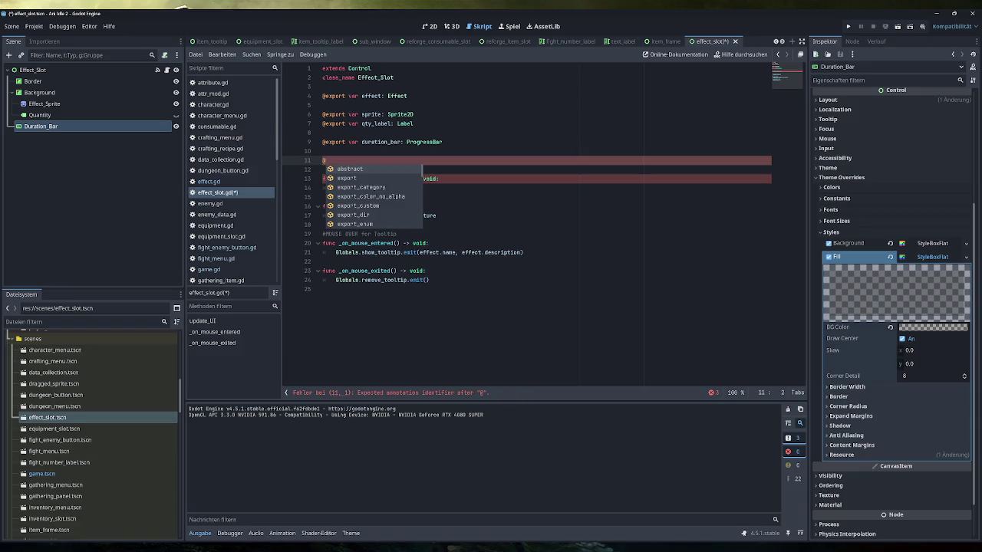
{"action": "key", "text": "BackSpace"}
{"action": "type", "text": "func _re"}
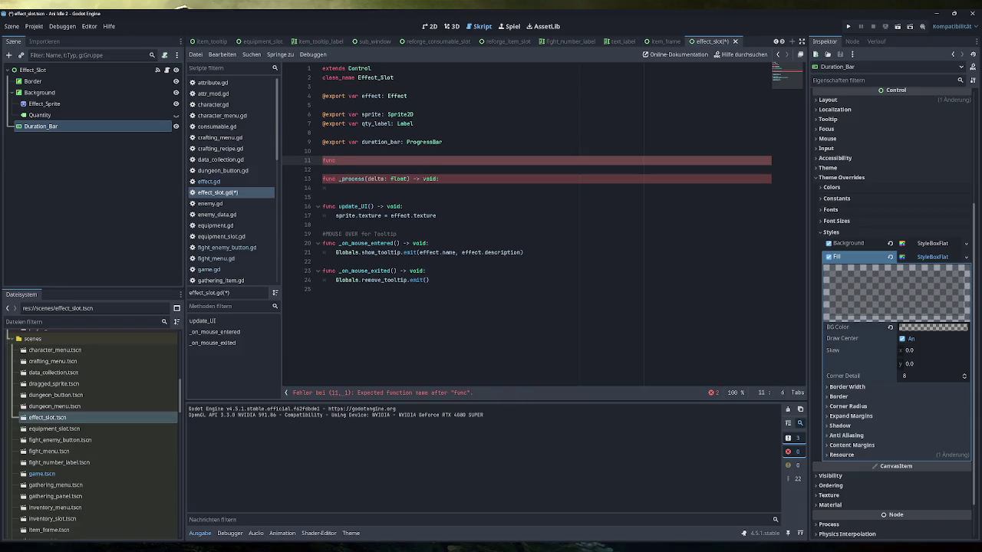
{"action": "key", "text": "Return"}
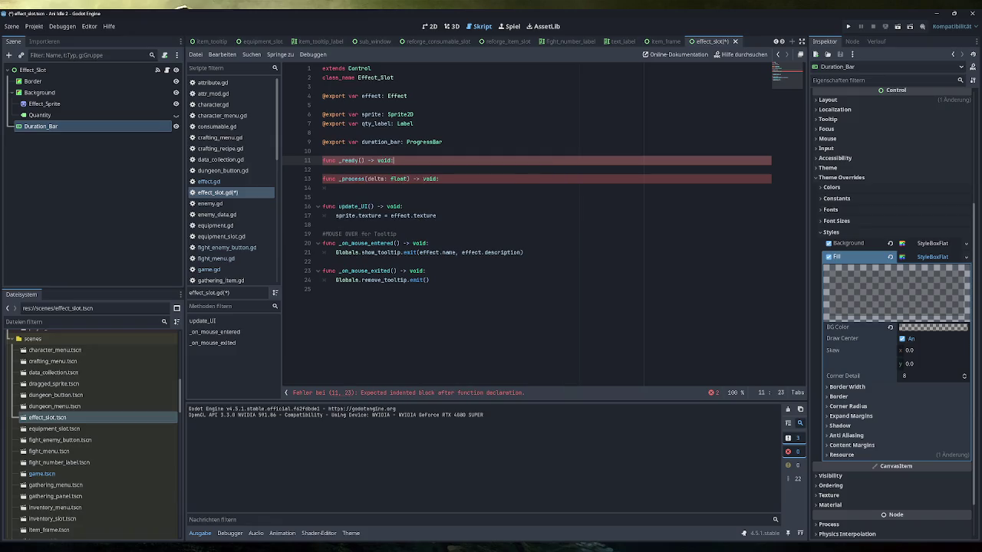
{"action": "key", "text": "Return"}
In _ready, write duration_bar.max_value = effect.base_duration using the copied variable name
{"action": "double_click", "coordinate": [380, 142]}
{"action": "key", "text": "ctrl+c"}
{"action": "key", "text": "Down"}
{"action": "key", "text": "Down"}
{"action": "key", "text": "Down"}
{"action": "key", "text": "ctrl+v"}
{"action": "type", "text": "."}
{"action": "scroll", "coordinate": [871, 237], "scroll_direction": "up", "scroll_amount": 4}
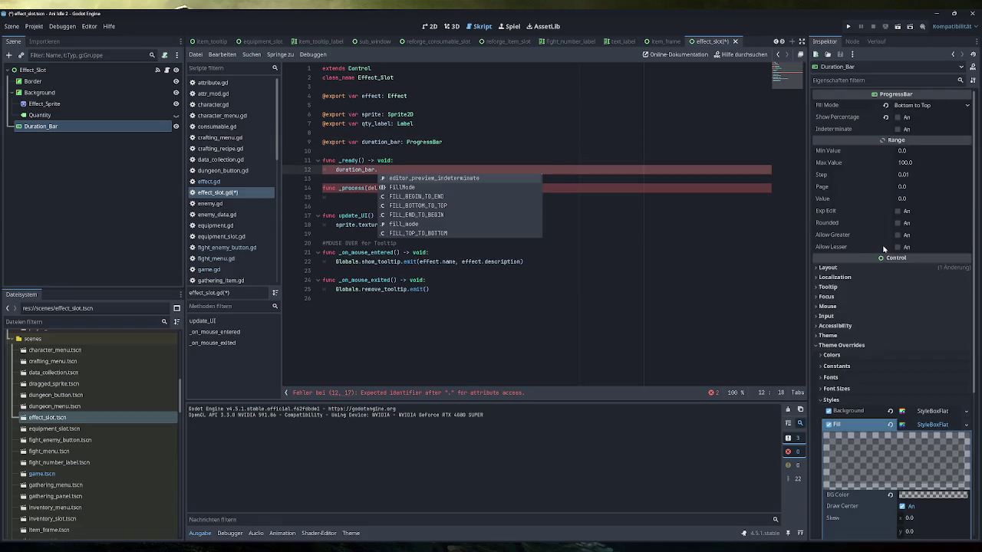
{"action": "mouse_move", "coordinate": [835, 167]}
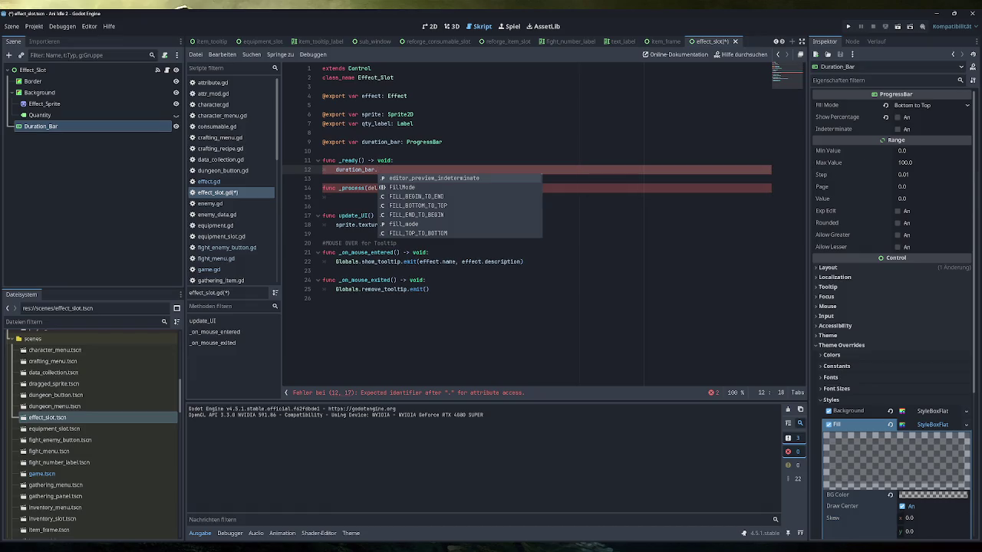
{"action": "type", "text": "max_value = "}
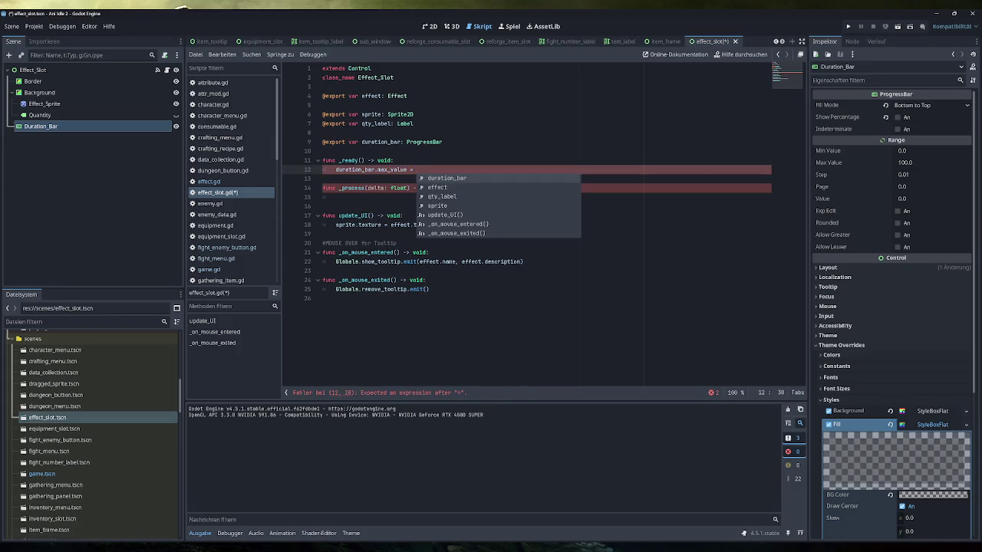
{"action": "type", "text": "effect."}
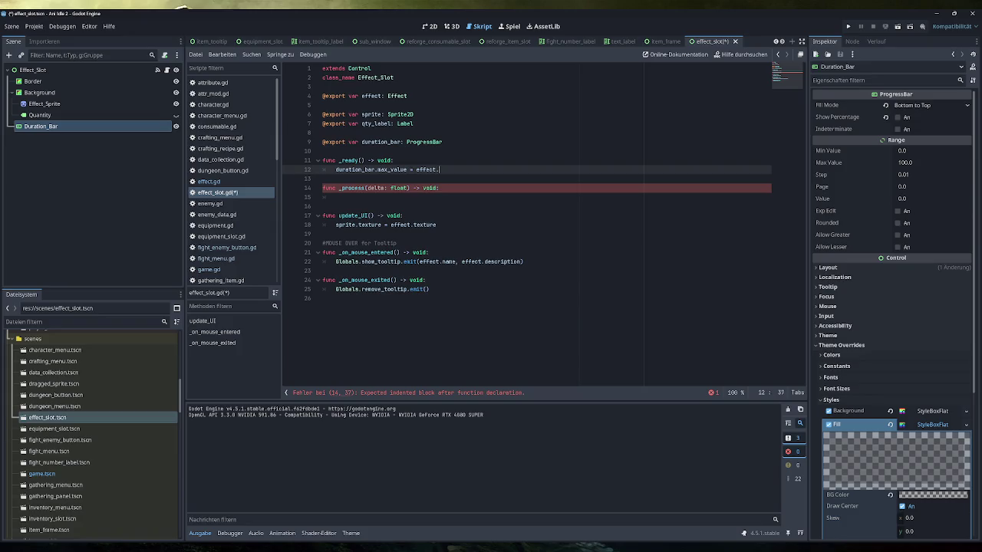
{"action": "type", "text": "base_duration"}
Re-pick base_duration from the effect's autocomplete suggestions and save the script
{"action": "key", "text": "ctrl+shift+Left"}
{"action": "key", "text": "BackSpace"}
{"action": "type", "text": "dur"}
{"action": "key", "text": "BackSpace"}
{"action": "key", "text": "BackSpace"}
{"action": "key", "text": "BackSpace"}
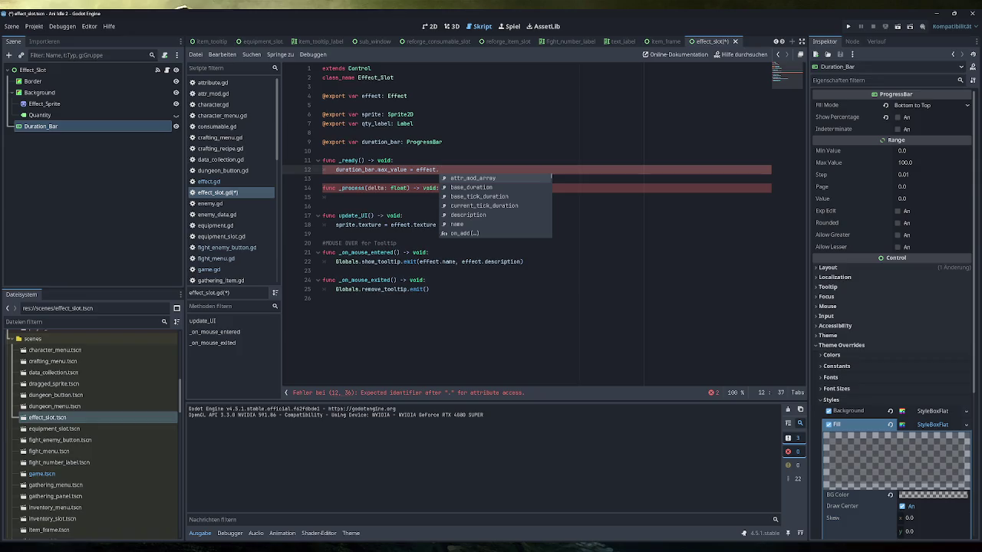
{"action": "key", "text": "Down"}
{"action": "key", "text": "Return"}
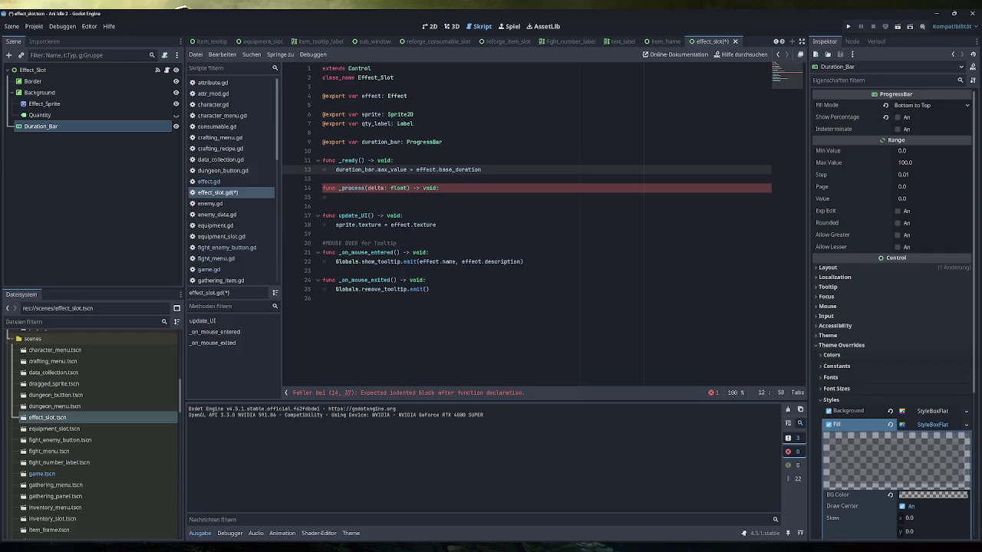
{"action": "key", "text": "ctrl+s"}
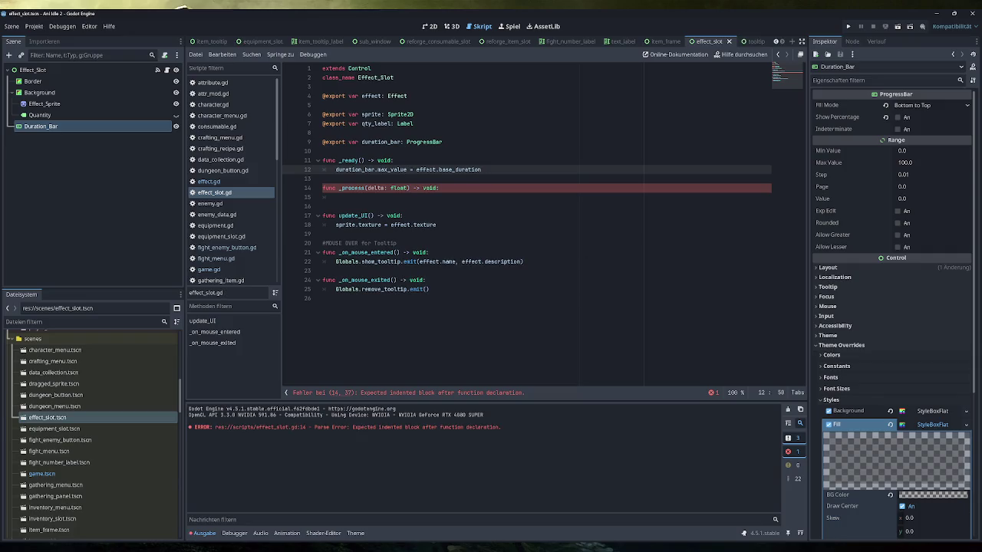
{"action": "key", "text": "shift+Home"}
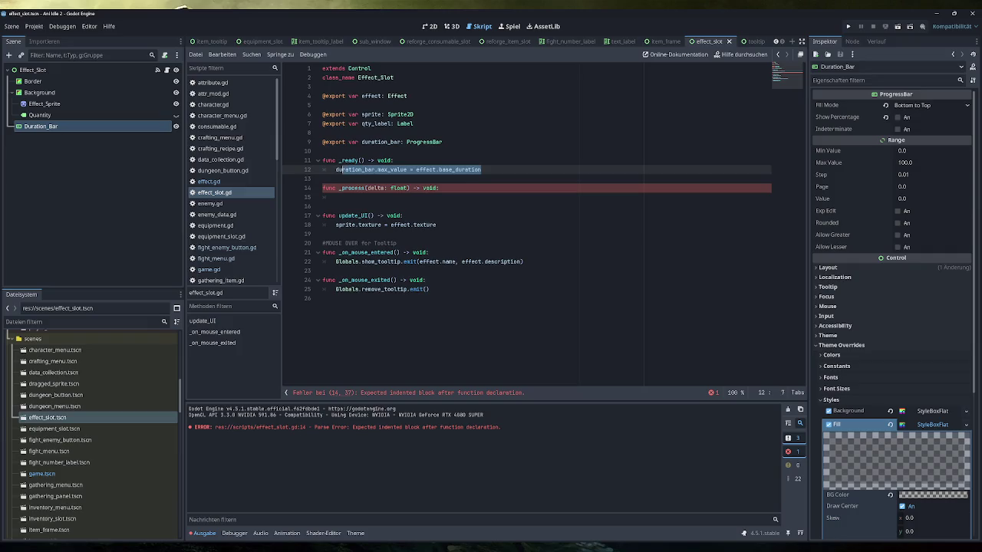
{"action": "mouse_move", "coordinate": [343, 170]}
{"action": "left_click", "coordinate": [439, 188]}
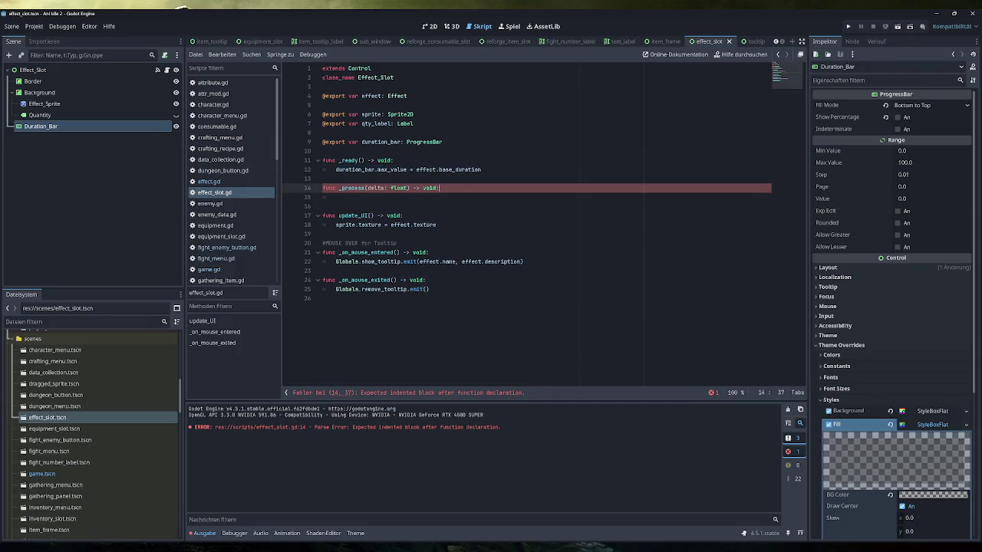
Delete the unfinished _process stub and the _ready function, then open effect.gd
{"action": "key", "text": "shift+Home"}
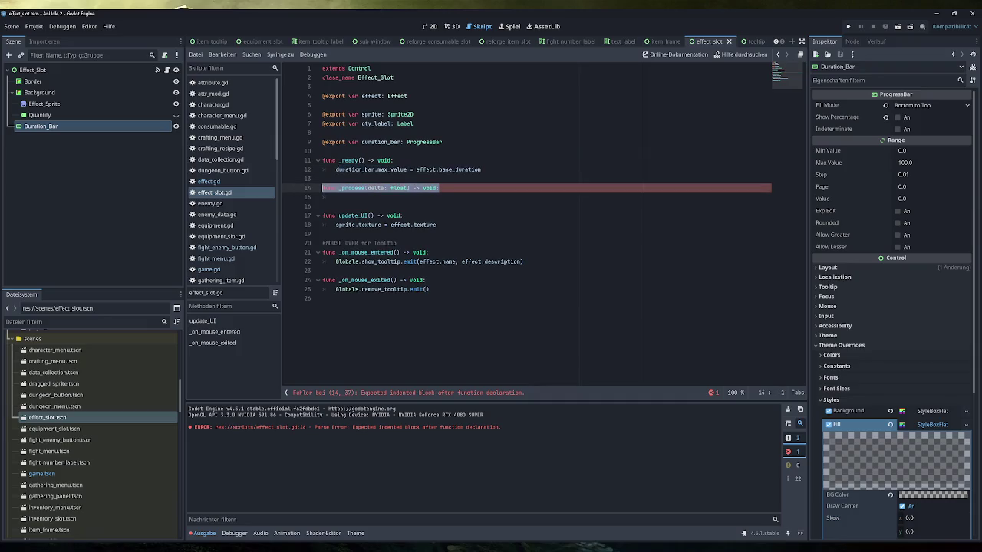
{"action": "key", "text": "BackSpace"}
{"action": "key", "text": "BackSpace"}
{"action": "key", "text": "BackSpace"}
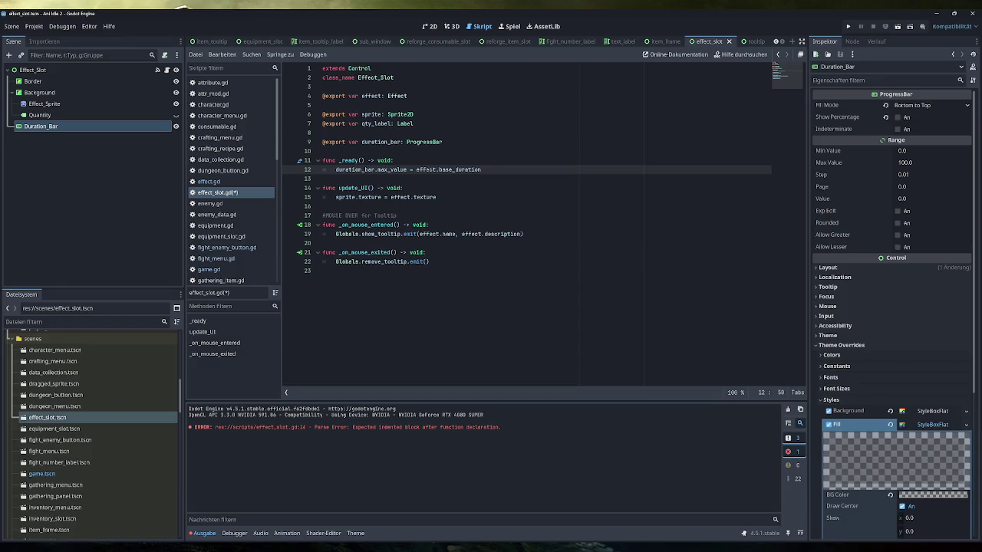
{"action": "key", "text": "ctrl+shift+Left"}
{"action": "key", "text": "ctrl+shift+Left"}
{"action": "key", "text": "ctrl+shift+Left"}
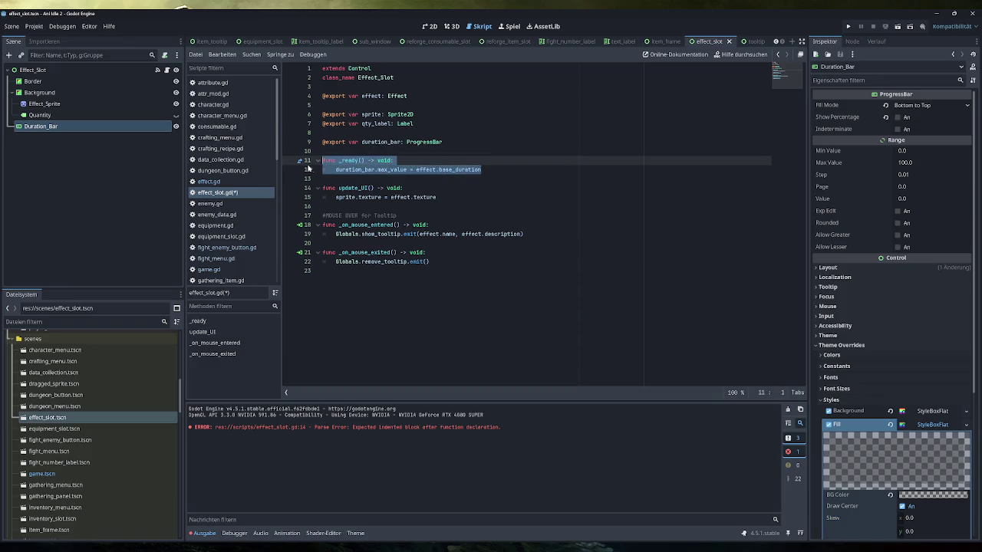
{"action": "key", "text": "BackSpace"}
{"action": "key", "text": "BackSpace"}
{"action": "key", "text": "Down"}
{"action": "key", "text": "BackSpace"}
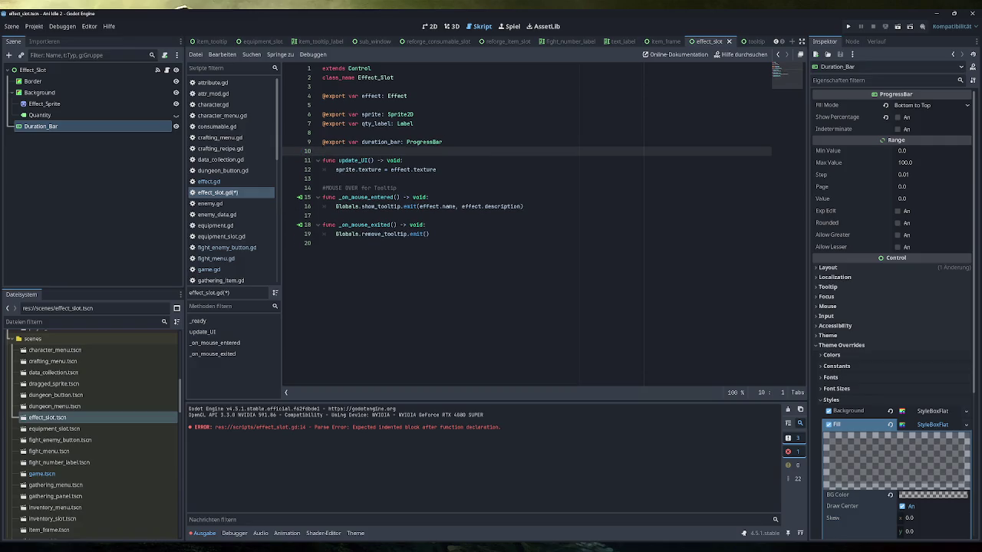
{"action": "left_click", "coordinate": [238, 184]}
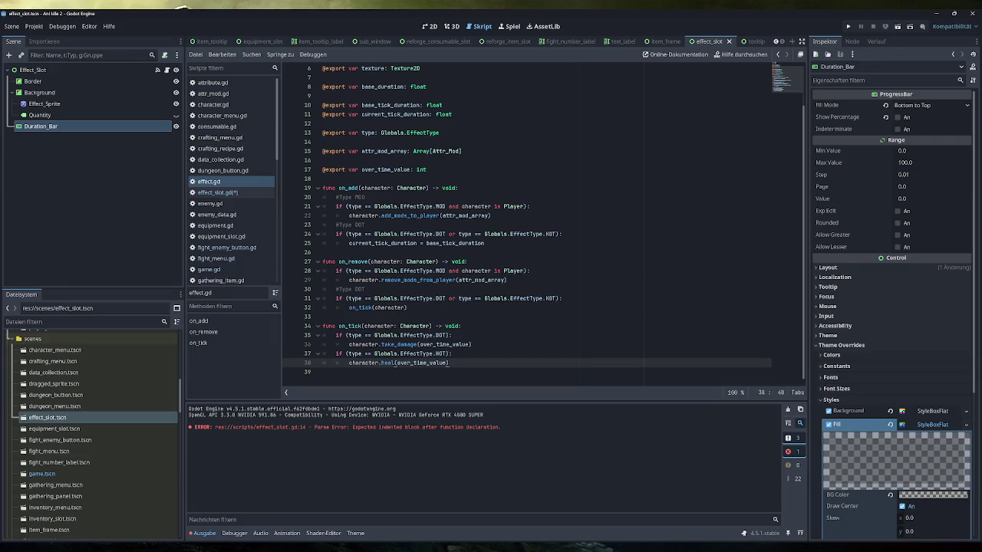
Add then remove a blank line in effect.gd's on_add, leaving it unchanged, and switch to effect_slot.gd
{"action": "left_click", "coordinate": [460, 188]}
{"action": "key", "text": "Return"}
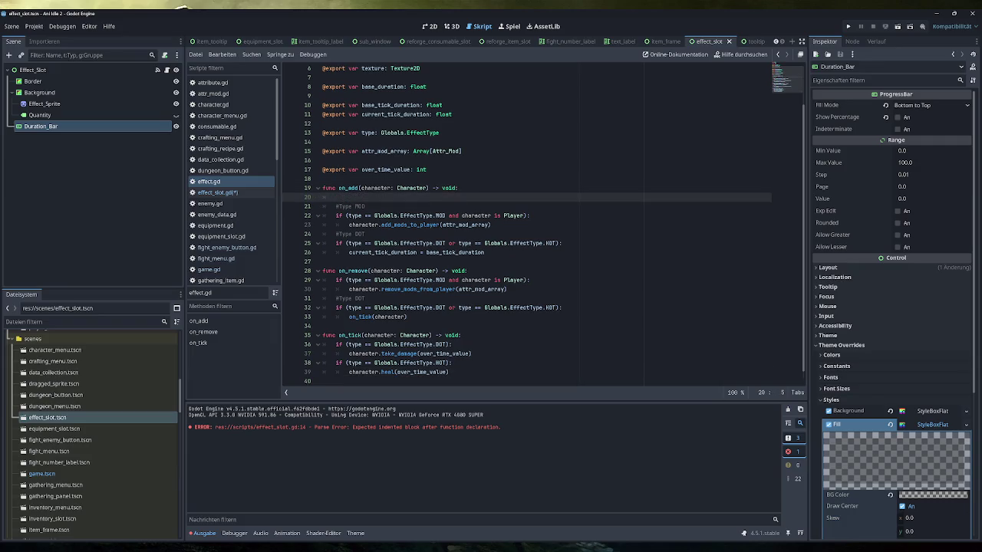
{"action": "scroll", "coordinate": [529, 223], "scroll_direction": "up", "scroll_amount": 2}
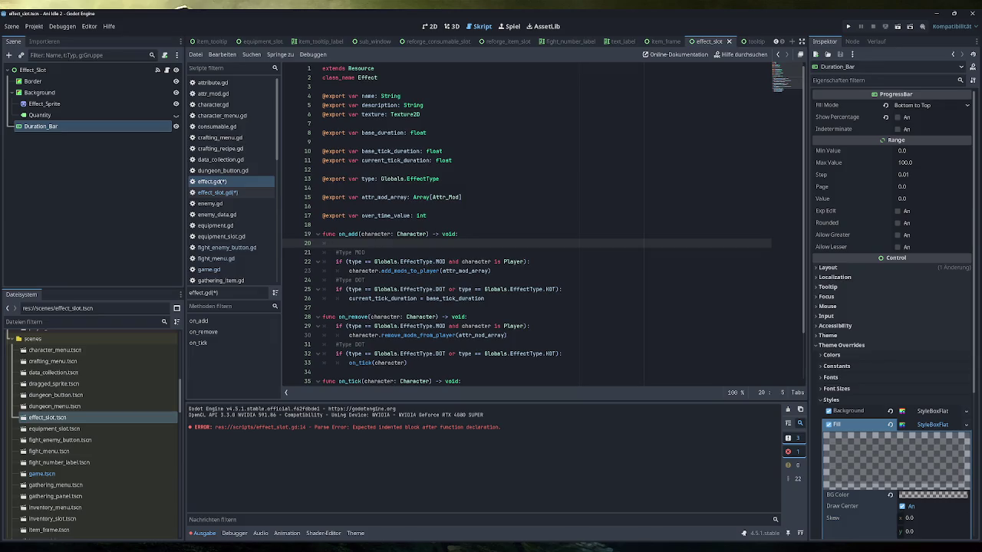
{"action": "key", "text": "BackSpace"}
{"action": "key", "text": "BackSpace"}
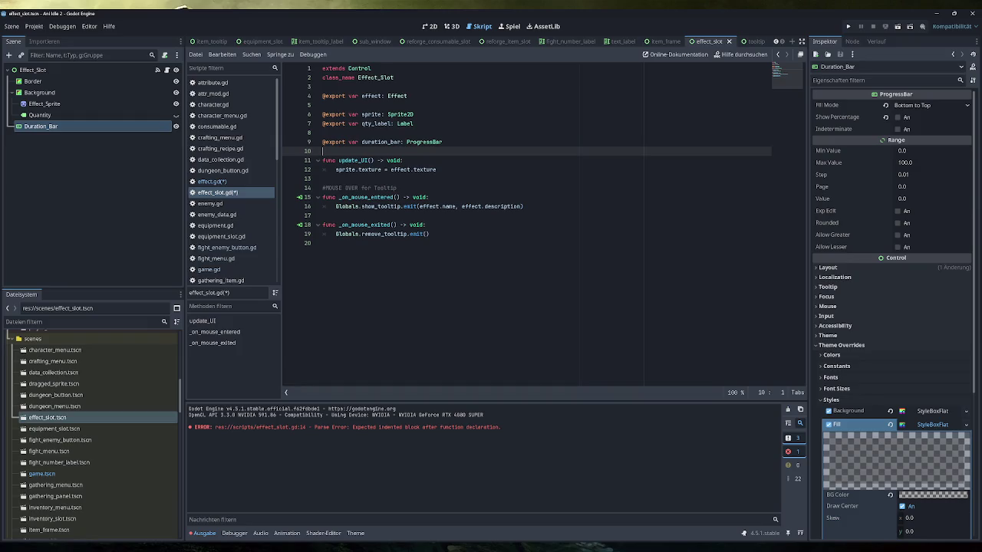
{"action": "left_click", "coordinate": [219, 182]}
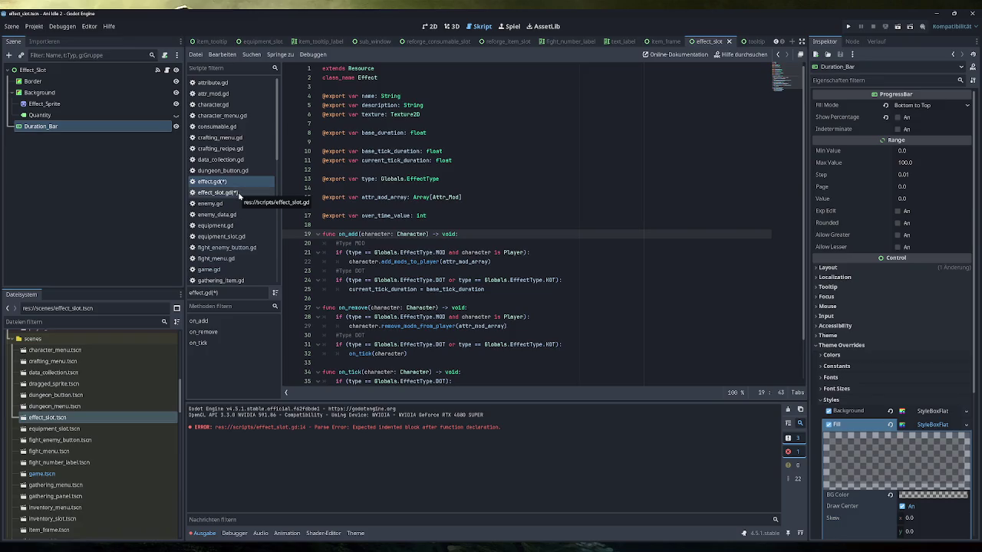
In effect_slot.gd, paste a _ready() setting duration_bar.max_value = effect.base_duration above update_UI
{"action": "left_click", "coordinate": [238, 194]}
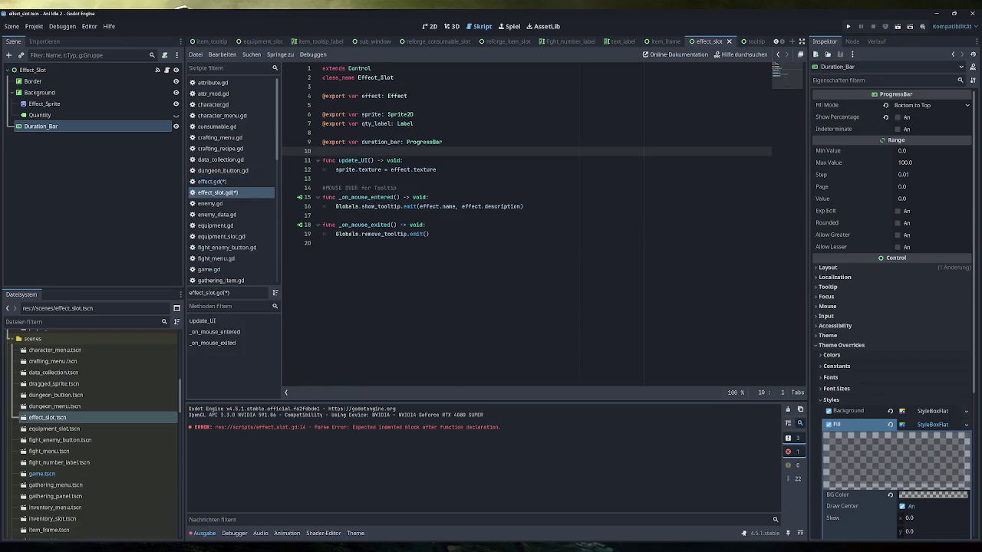
{"action": "key", "text": "Return"}
{"action": "key", "text": "ctrl+v"}
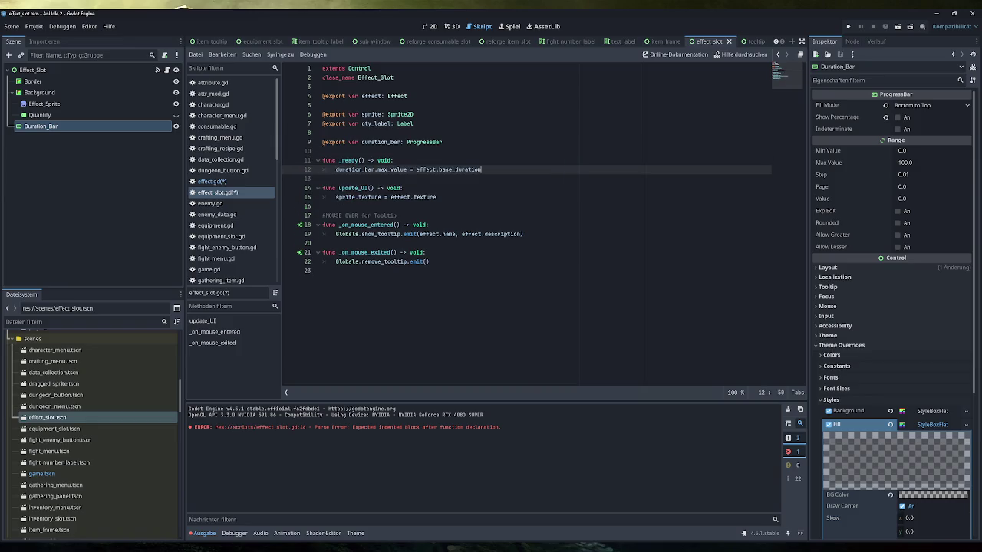
{"action": "key", "text": "Right"}
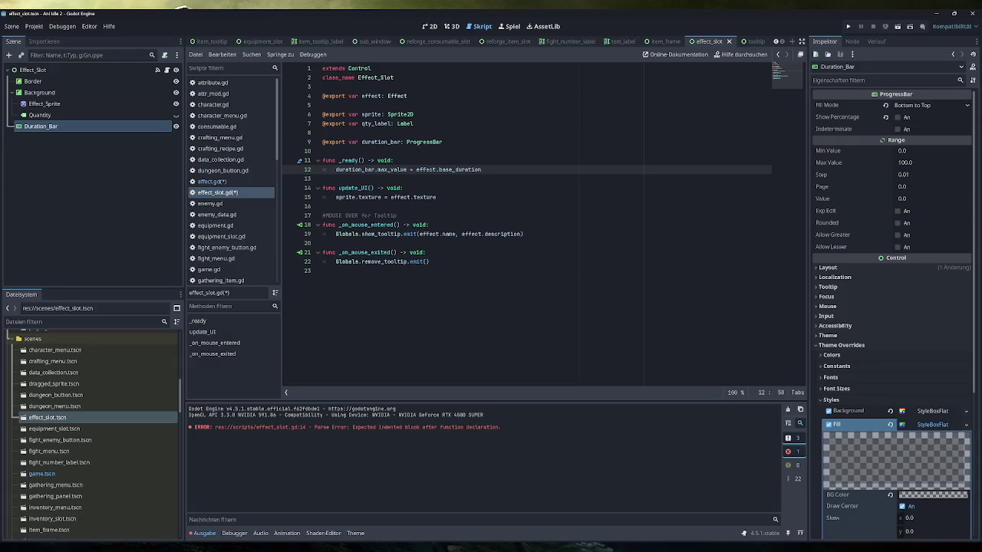
{"action": "scroll", "coordinate": [233, 198], "scroll_direction": "down", "scroll_amount": 3}
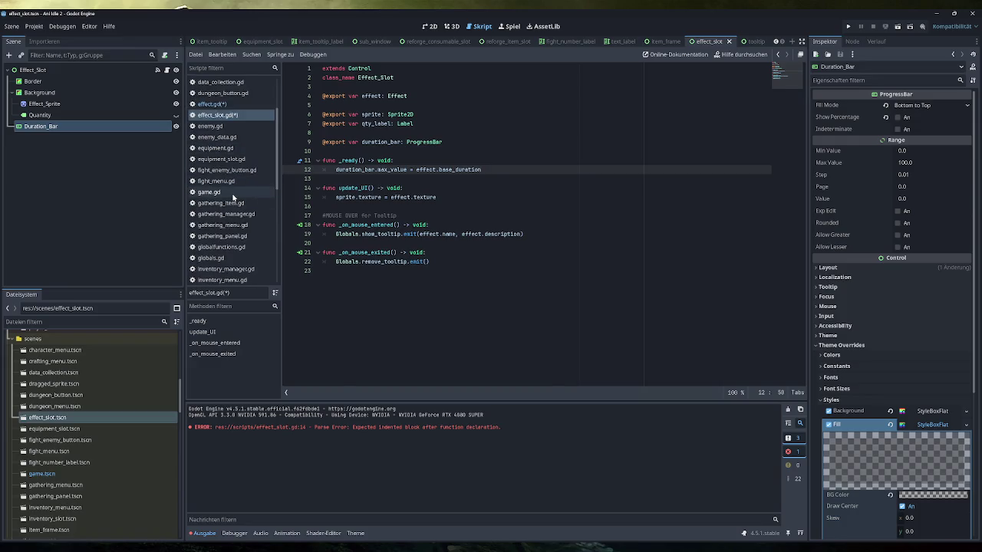
Look over game.gd's effect ticking loop and the effect_slot.gd script
{"action": "left_click", "coordinate": [209, 191]}
{"action": "scroll", "coordinate": [529, 222], "scroll_direction": "up", "scroll_amount": 2}
{"action": "scroll", "coordinate": [425, 308], "scroll_direction": "up", "scroll_amount": 2}
{"action": "scroll", "coordinate": [425, 307], "scroll_direction": "down", "scroll_amount": 2}
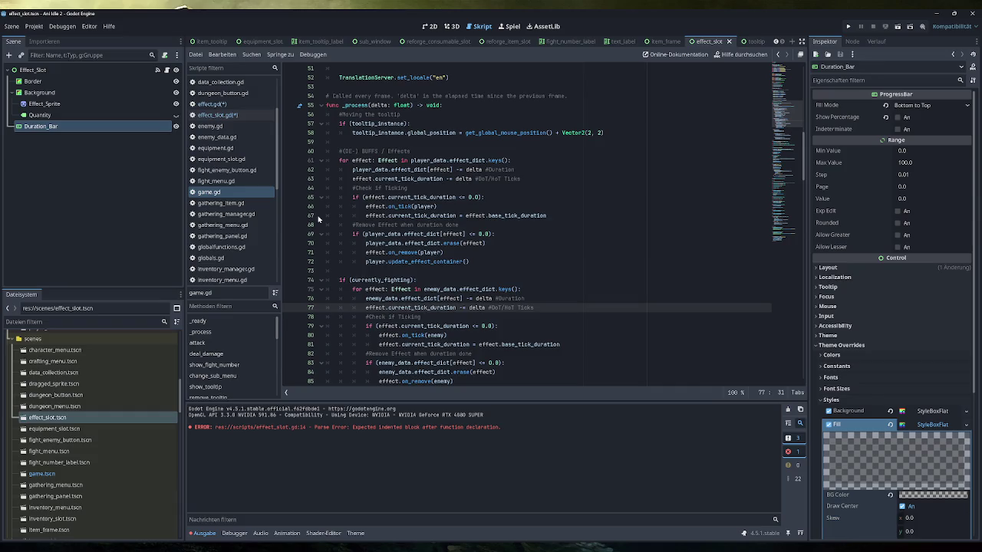
{"action": "scroll", "coordinate": [243, 199], "scroll_direction": "down", "scroll_amount": 3}
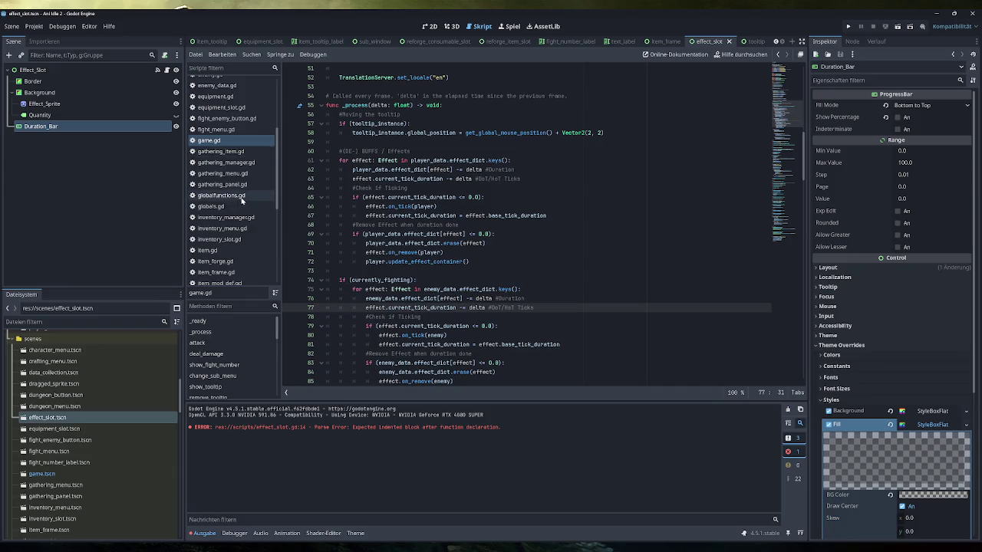
{"action": "scroll", "coordinate": [243, 199], "scroll_direction": "up", "scroll_amount": 5}
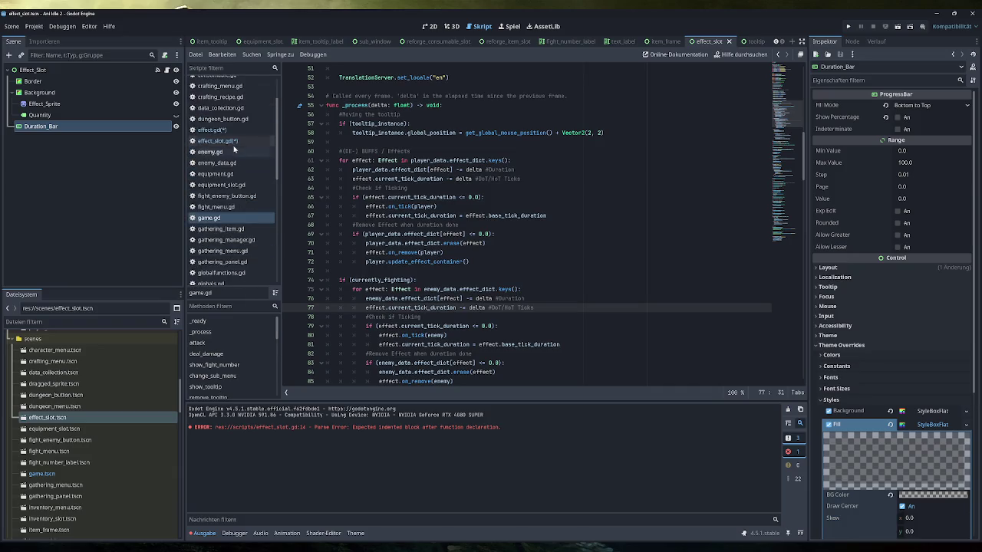
{"action": "left_click", "coordinate": [230, 141]}
{"action": "scroll", "coordinate": [241, 233], "scroll_direction": "down", "scroll_amount": 5}
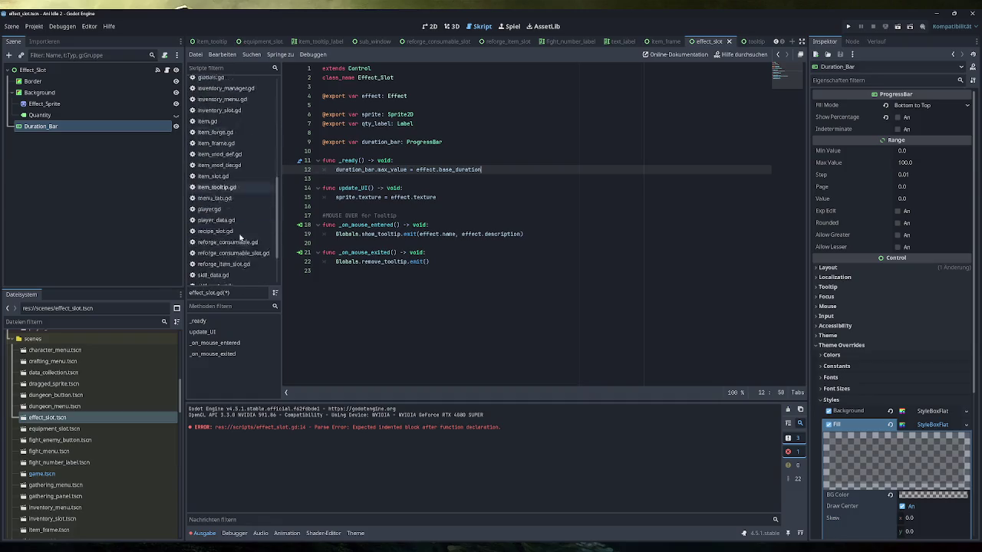
{"action": "scroll", "coordinate": [240, 233], "scroll_direction": "up", "scroll_amount": 1}
Open player.gd, unfold update_effect_container at line 230, and clear the stale Output errors
{"action": "left_click", "coordinate": [211, 172]}
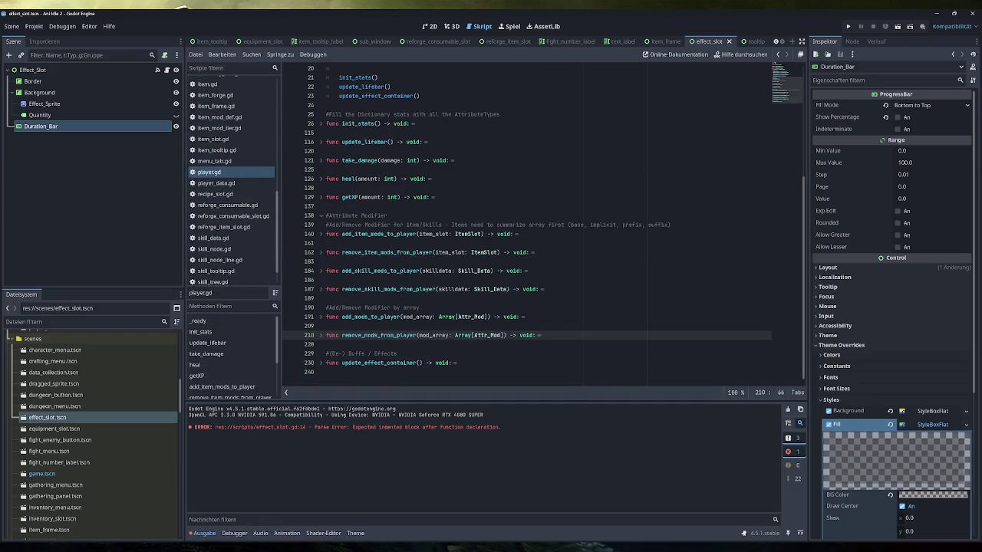
{"action": "left_click", "coordinate": [309, 363]}
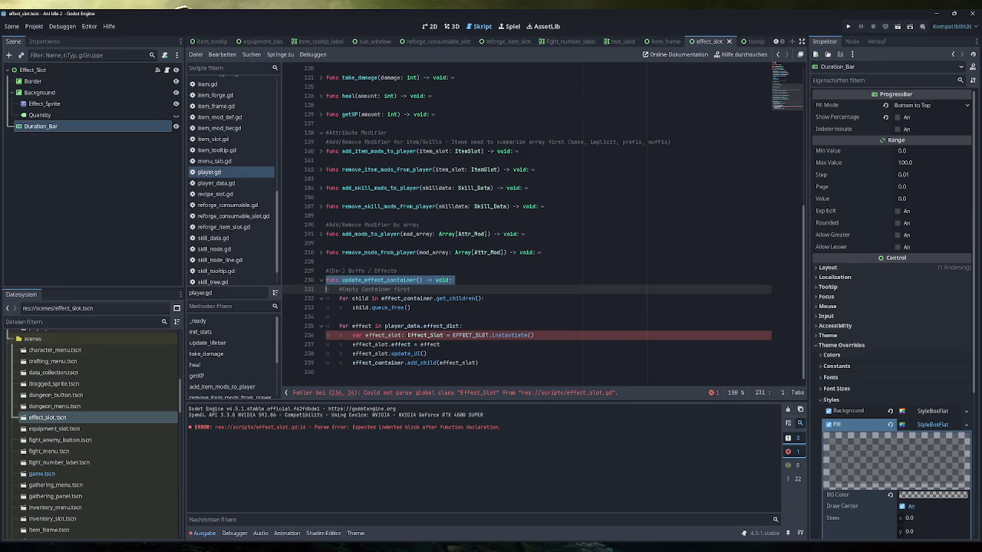
{"action": "scroll", "coordinate": [537, 222], "scroll_direction": "up", "scroll_amount": 8}
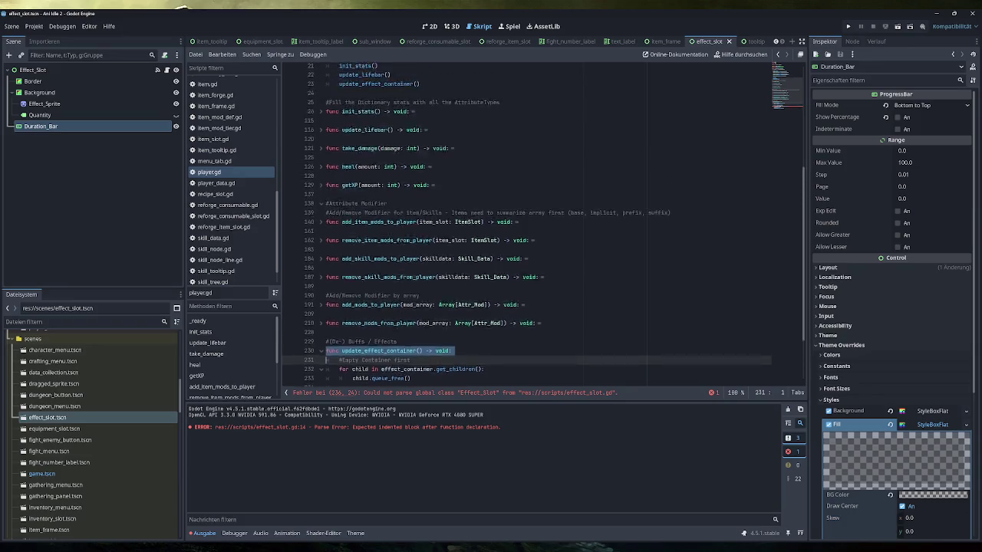
{"action": "left_click", "coordinate": [379, 271], "text": "ctrl"}
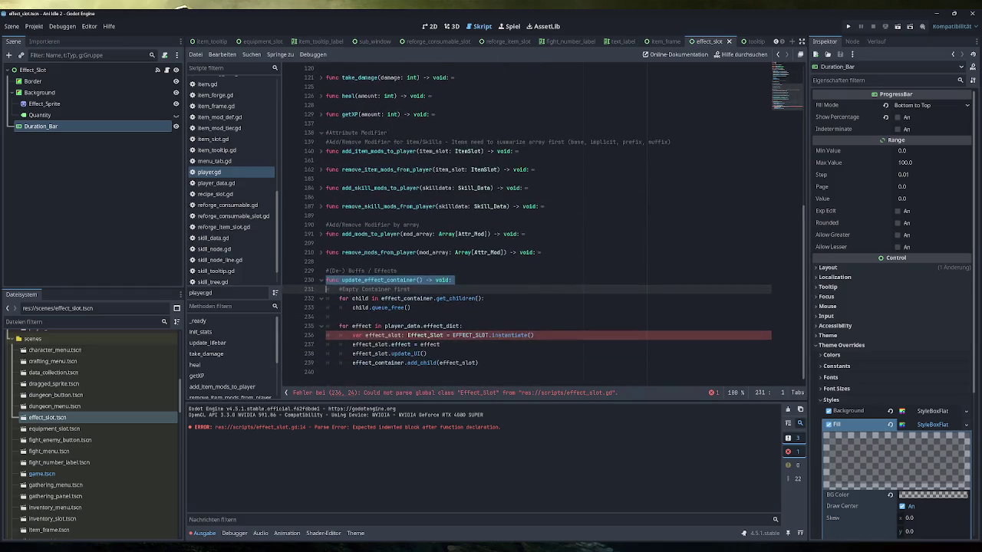
{"action": "scroll", "coordinate": [230, 184], "scroll_direction": "up", "scroll_amount": 8}
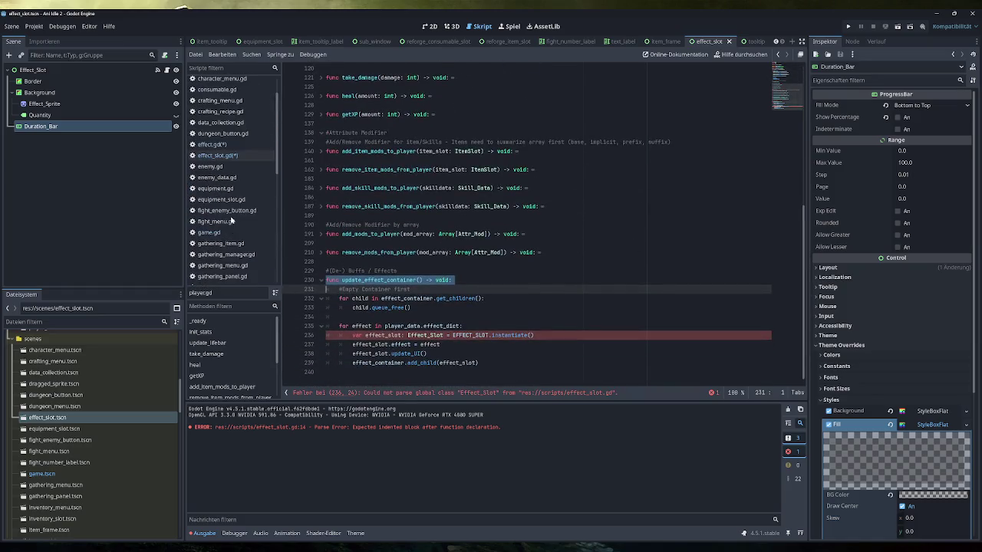
{"action": "left_click", "coordinate": [237, 167]}
{"action": "left_click", "coordinate": [240, 156]}
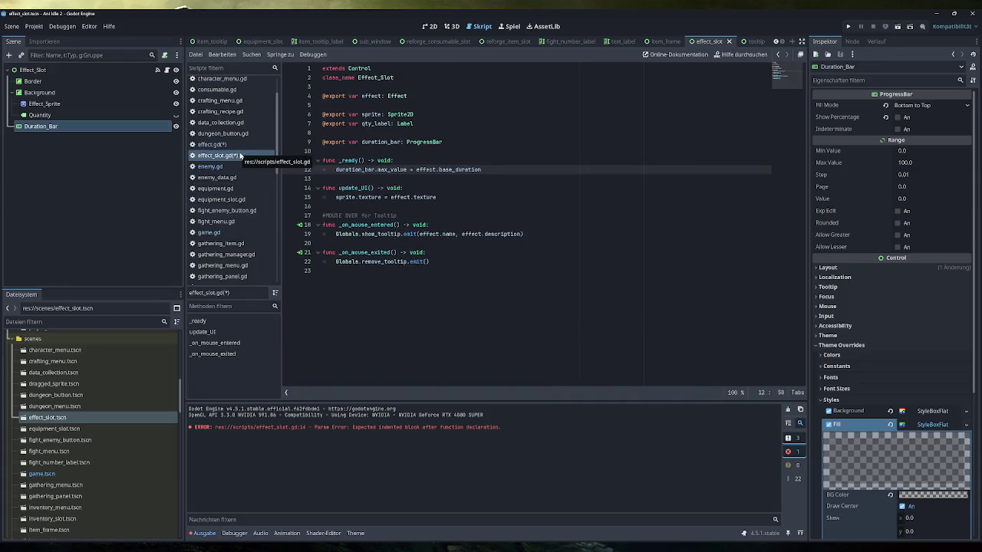
{"action": "scroll", "coordinate": [244, 246], "scroll_direction": "down", "scroll_amount": 8}
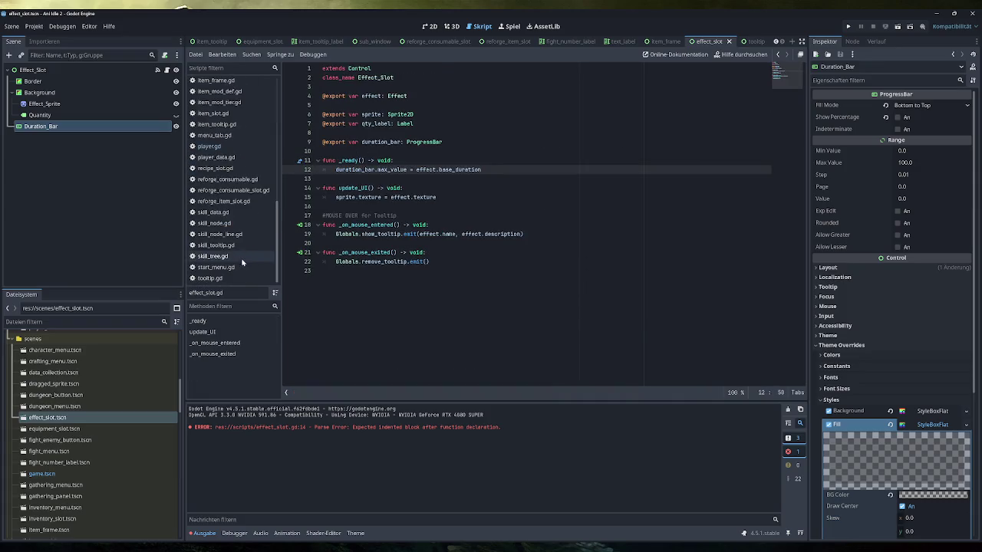
{"action": "left_click", "coordinate": [235, 152]}
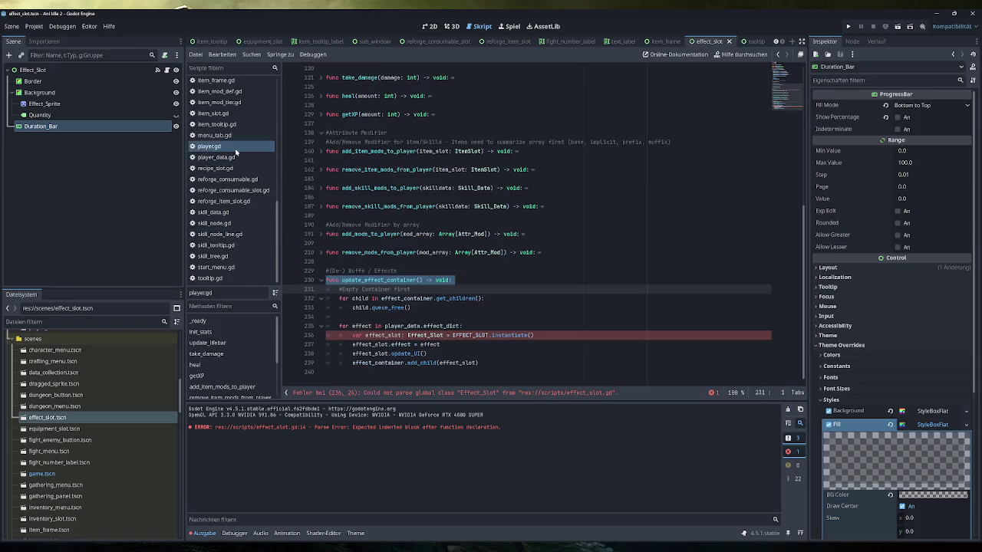
{"action": "left_click", "coordinate": [788, 410]}
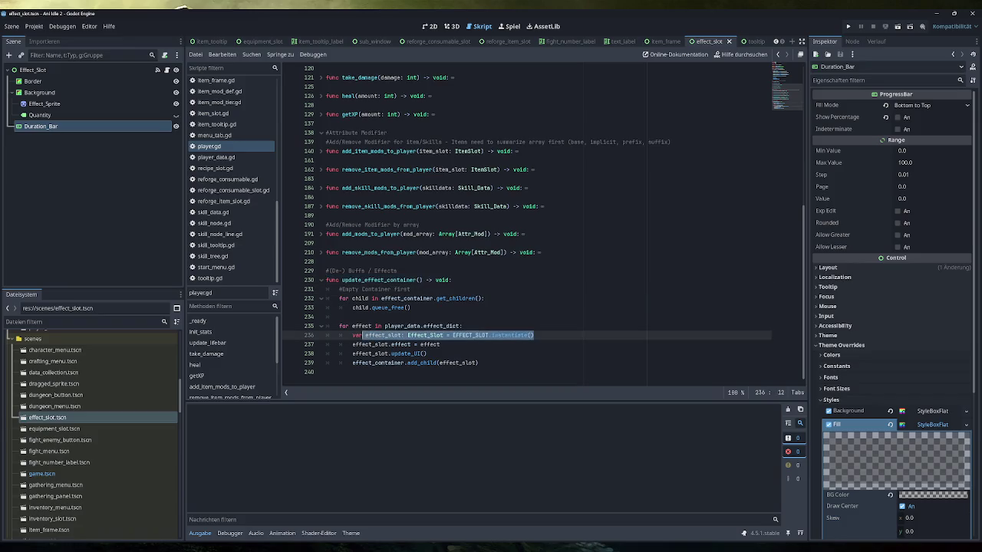
{"action": "left_click", "coordinate": [441, 345]}
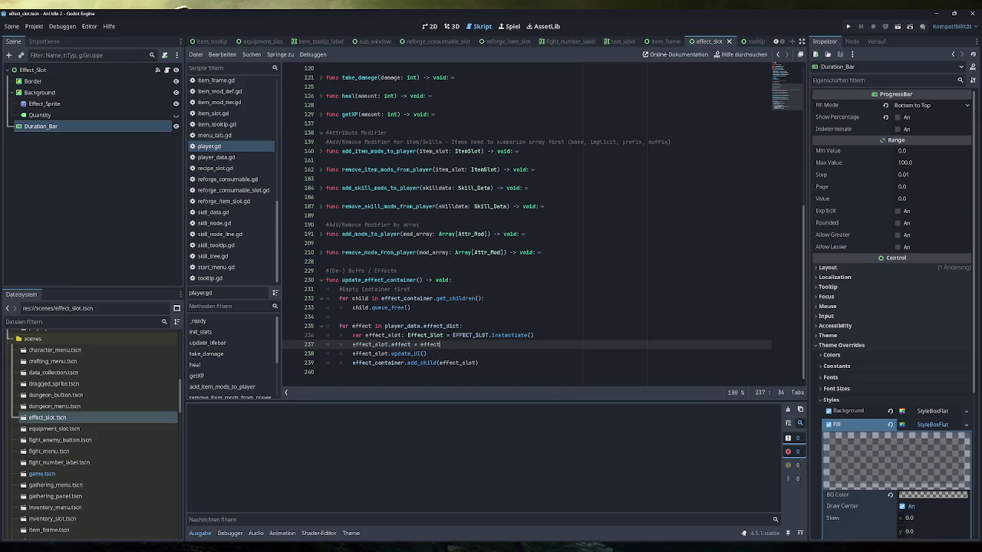
{"action": "mouse_move", "coordinate": [399, 326]}
Type func update_effect_duration_UI() -> void on a new line 241 of player.gd
{"action": "left_click", "coordinate": [326, 372]}
{"action": "key", "text": "Return"}
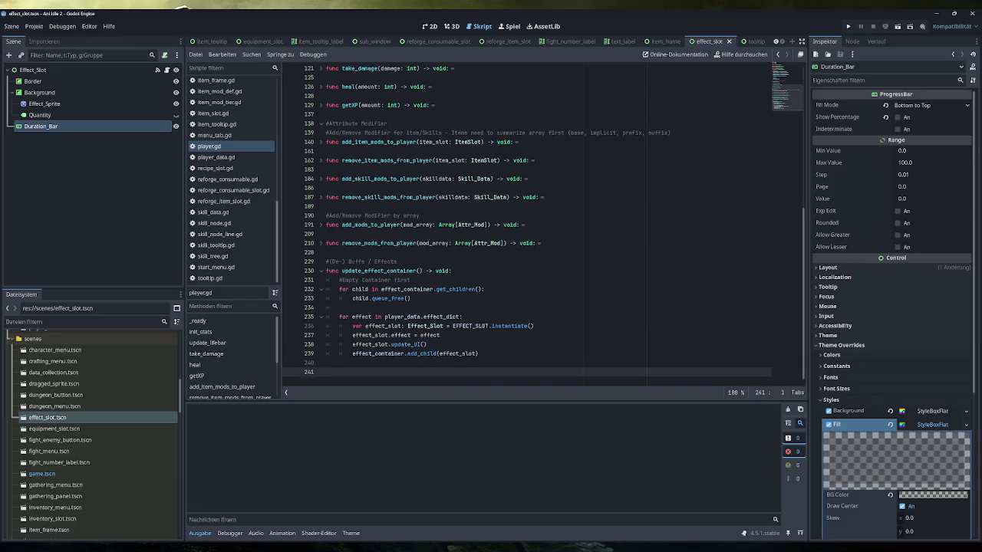
{"action": "type", "text": "func update_"}
{"action": "type", "text": "duration_"}
{"action": "type", "text": "UI()"}
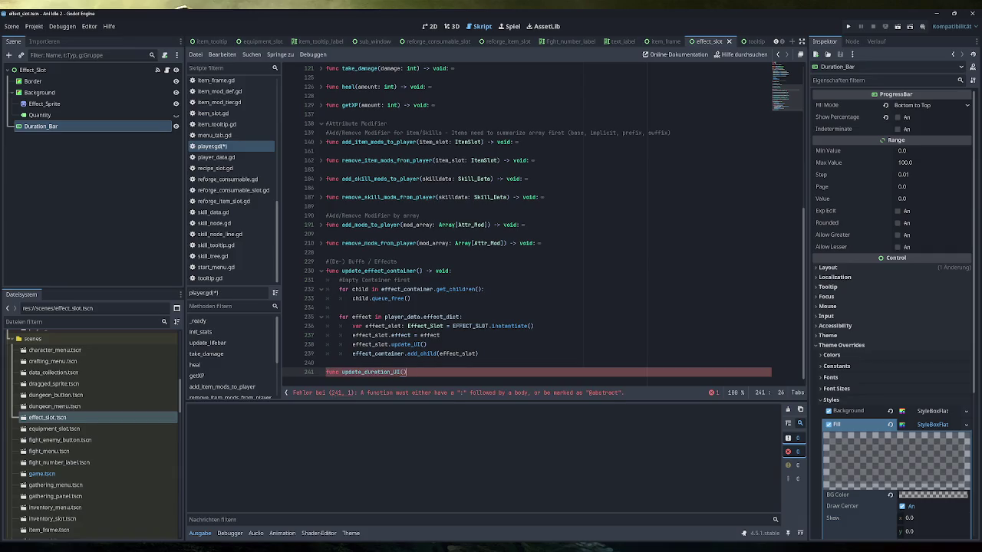
{"action": "left_click", "coordinate": [364, 372]}
{"action": "type", "text": "effe"}
{"action": "type", "text": "ct_"}
{"action": "left_click", "coordinate": [429, 372]}
{"action": "type", "text": "-< void"}
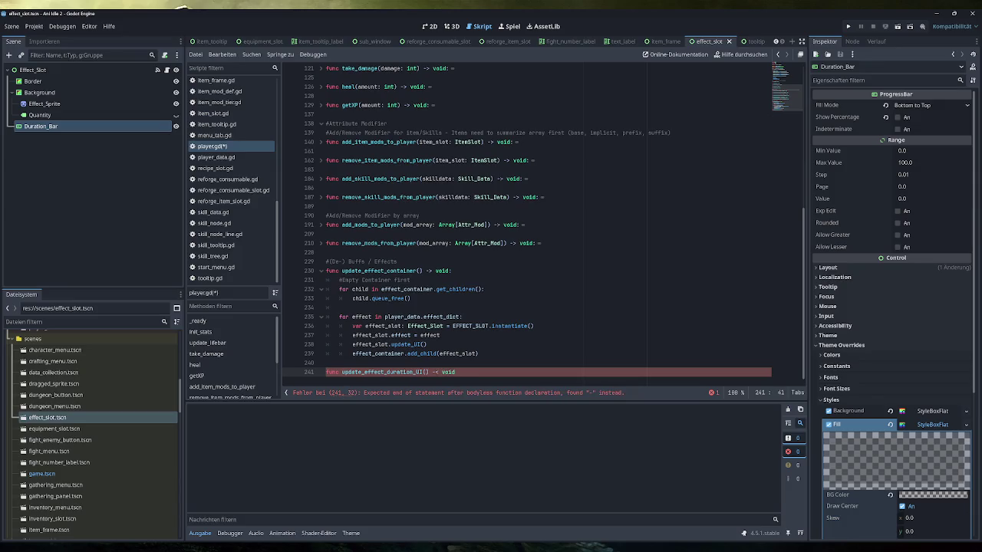
{"action": "type", "text": ">"}
{"action": "left_click", "coordinate": [45, 104]}
{"action": "left_click", "coordinate": [120, 127]}
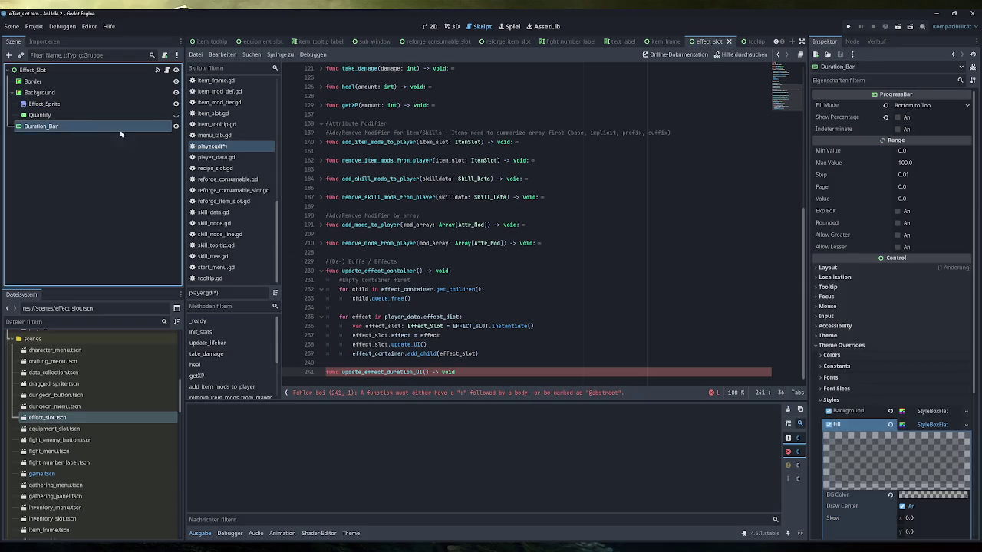
Under Control > Mouse, change Duration_Bar's Filter from Stop to Pass (Propagate Up)
{"action": "left_click", "coordinate": [861, 307]}
{"action": "left_click", "coordinate": [919, 318]}
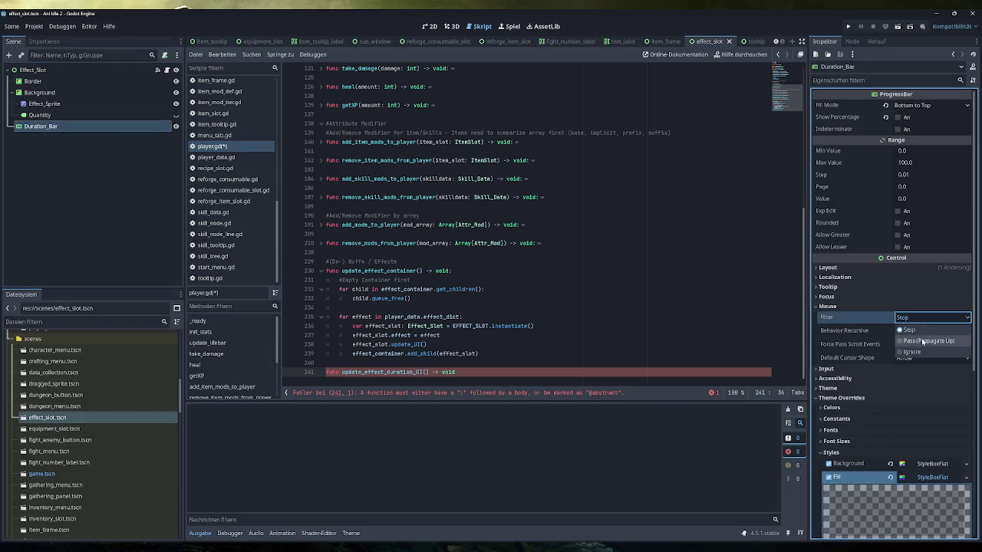
{"action": "left_click", "coordinate": [923, 341]}
{"action": "left_click", "coordinate": [460, 372]}
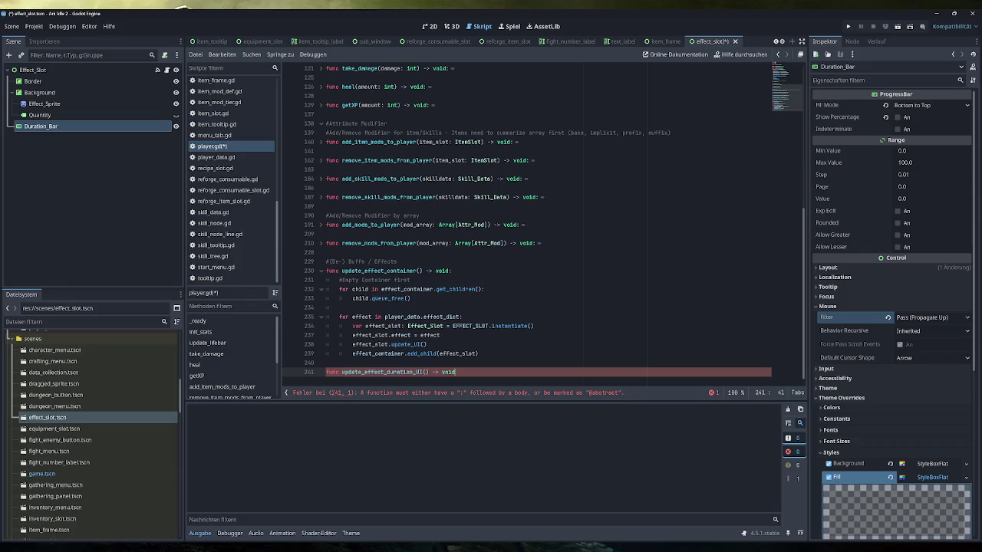
{"action": "key", "text": "Return"}
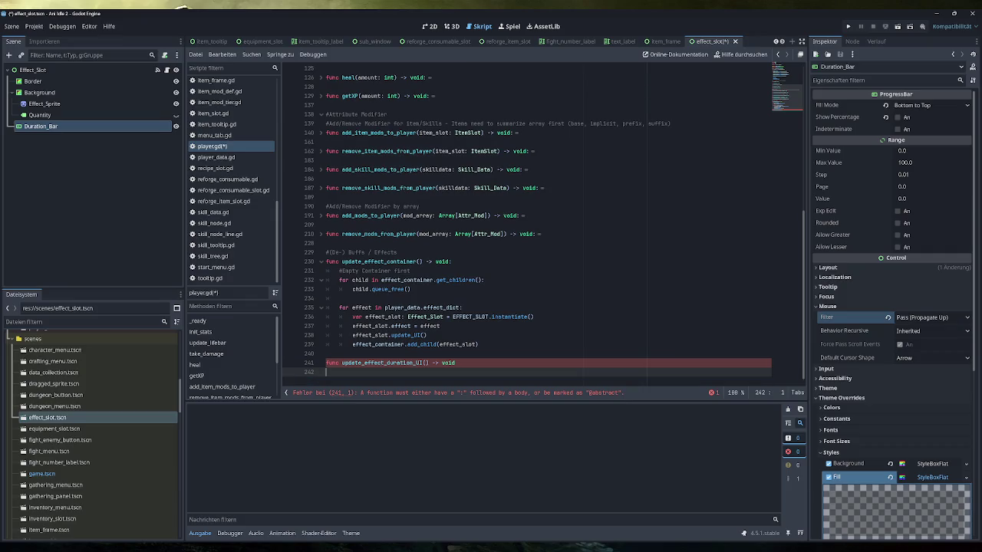
Copy the for child in effect_container's children loop line into update_effect_duration_UI
{"action": "left_click_drag", "start_coordinate": [411, 289], "coordinate": [340, 280]}
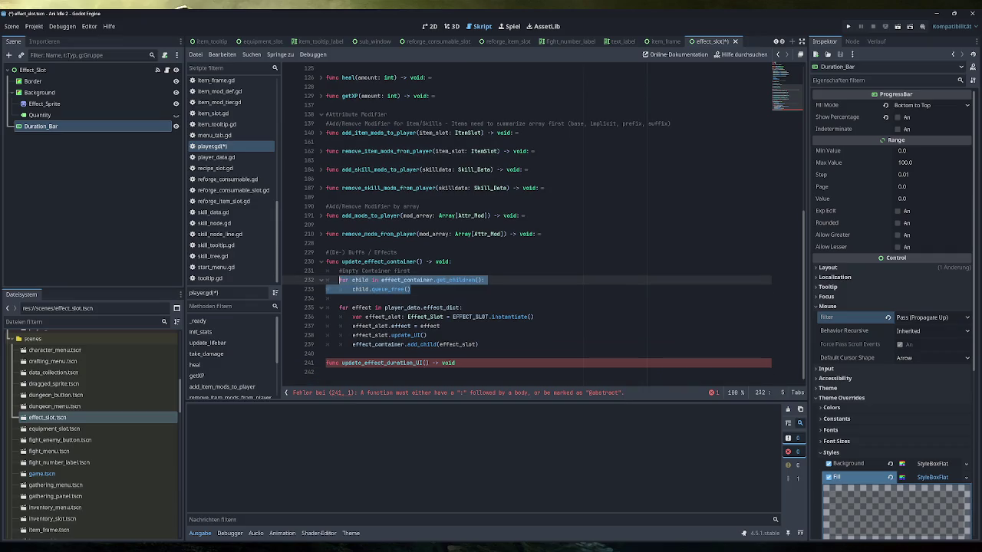
{"action": "left_click_drag", "start_coordinate": [485, 280], "coordinate": [340, 280]}
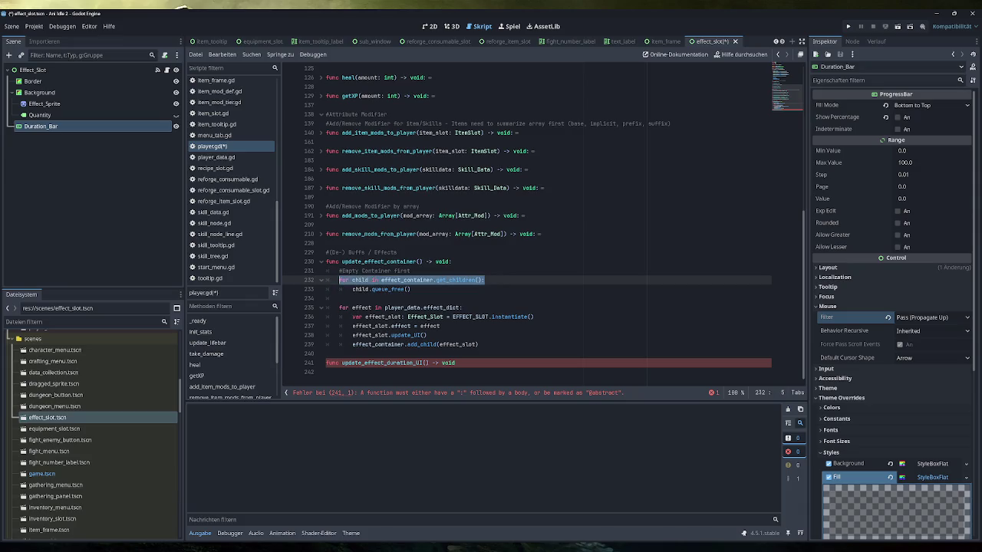
{"action": "left_click_drag", "start_coordinate": [458, 372], "coordinate": [370, 372]}
{"action": "key", "text": "ctrl+x"}
{"action": "key", "text": "ctrl+z"}
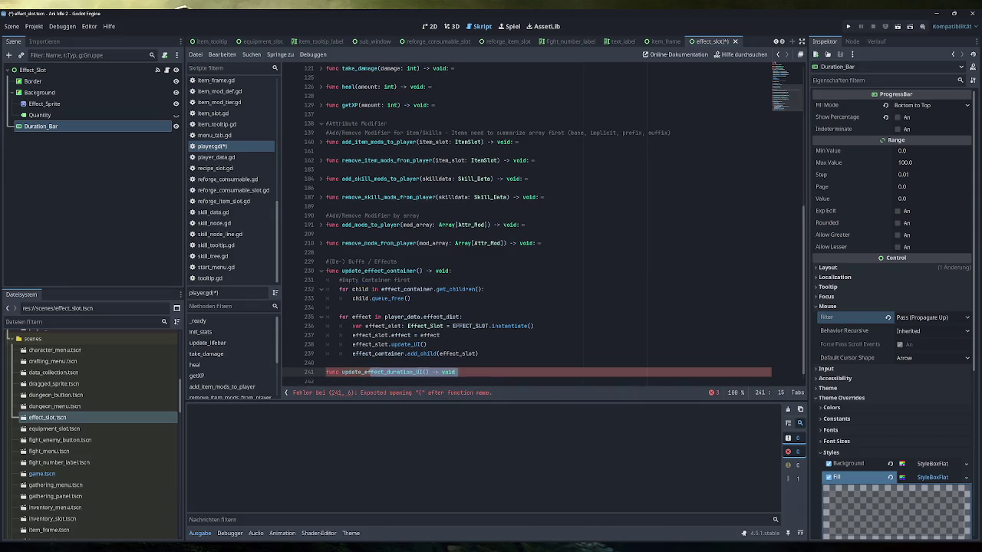
{"action": "key", "text": "Down"}
{"action": "key", "text": "Tab"}
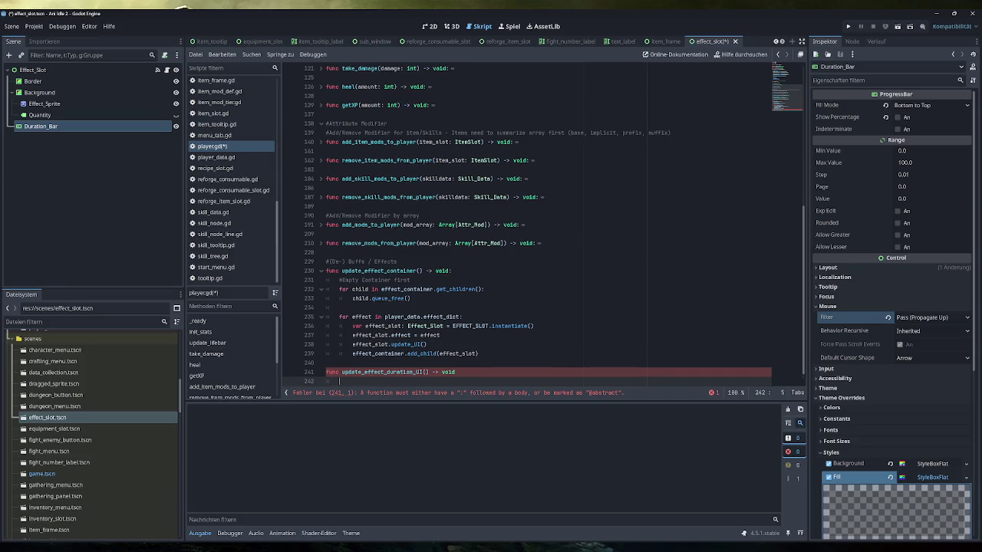
{"action": "key", "text": "ctrl+v"}
{"action": "key", "text": "Return"}
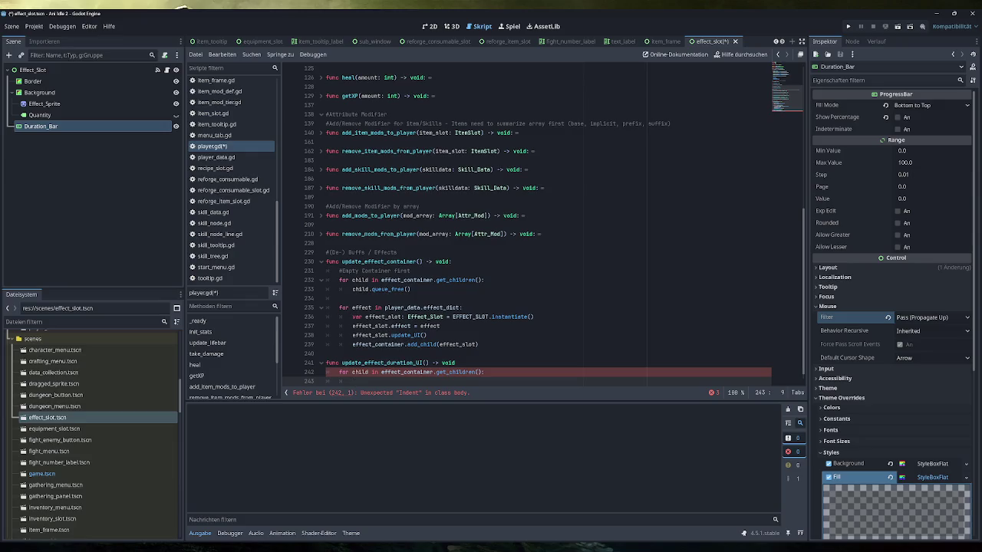
{"action": "scroll", "coordinate": [527, 225], "scroll_direction": "down", "scroll_amount": 1}
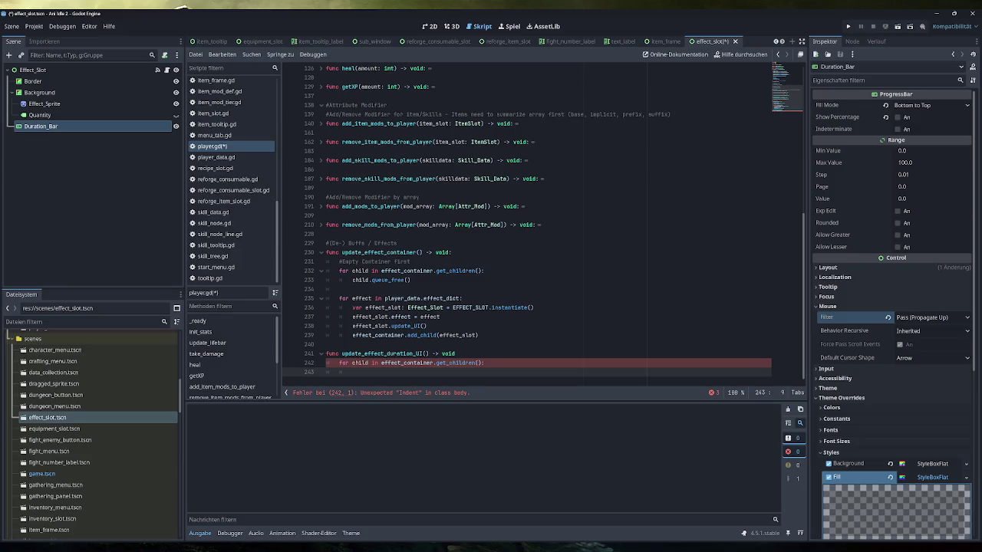
Type the loop's child as Effect_Slot, then check effect_slot.gd's members
{"action": "left_click", "coordinate": [369, 362]}
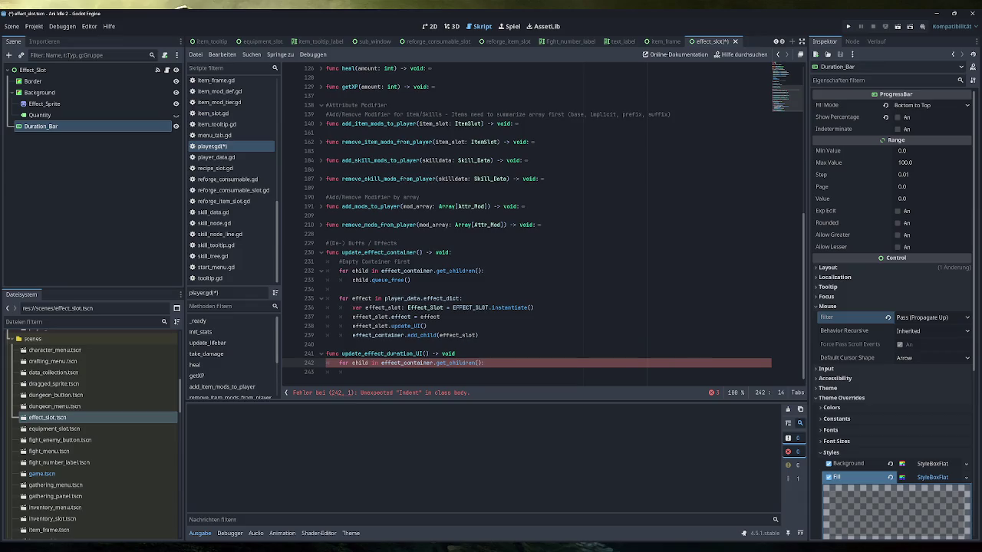
{"action": "left_click_drag", "start_coordinate": [443, 308], "coordinate": [400, 307]}
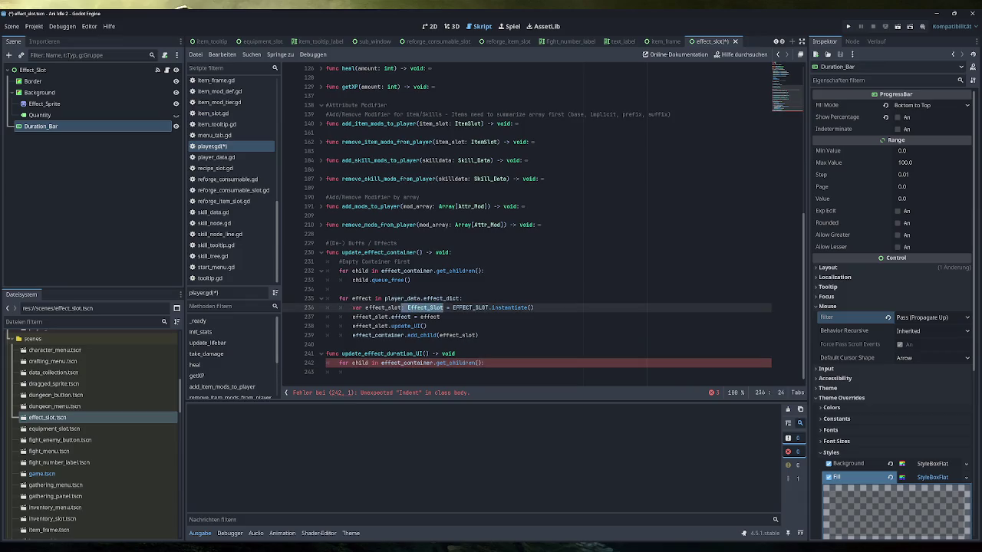
{"action": "key", "text": "ctrl+c"}
{"action": "left_click", "coordinate": [368, 363]}
{"action": "key", "text": "ctrl+v"}
{"action": "left_click", "coordinate": [353, 344]}
{"action": "scroll", "coordinate": [235, 157], "scroll_direction": "up", "scroll_amount": 8}
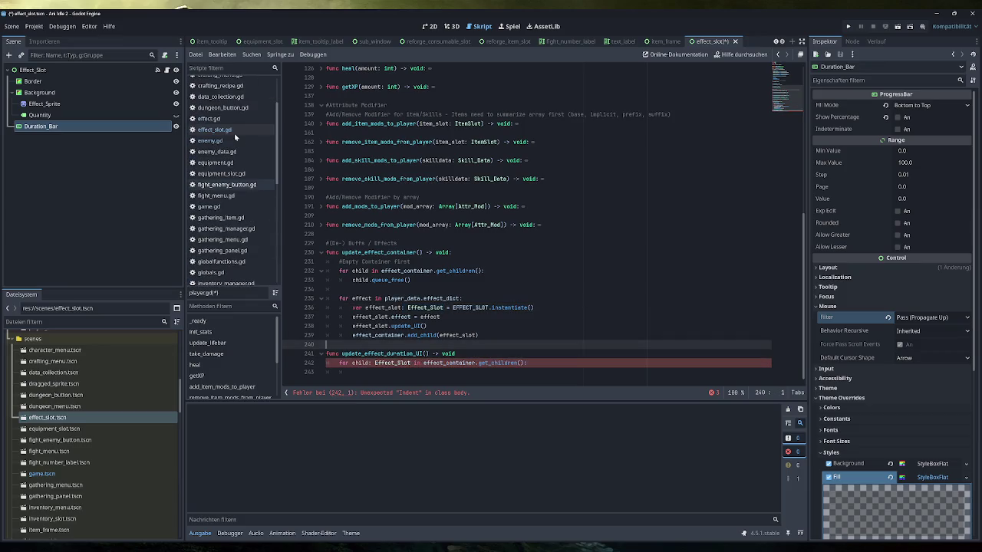
{"action": "left_click", "coordinate": [234, 132]}
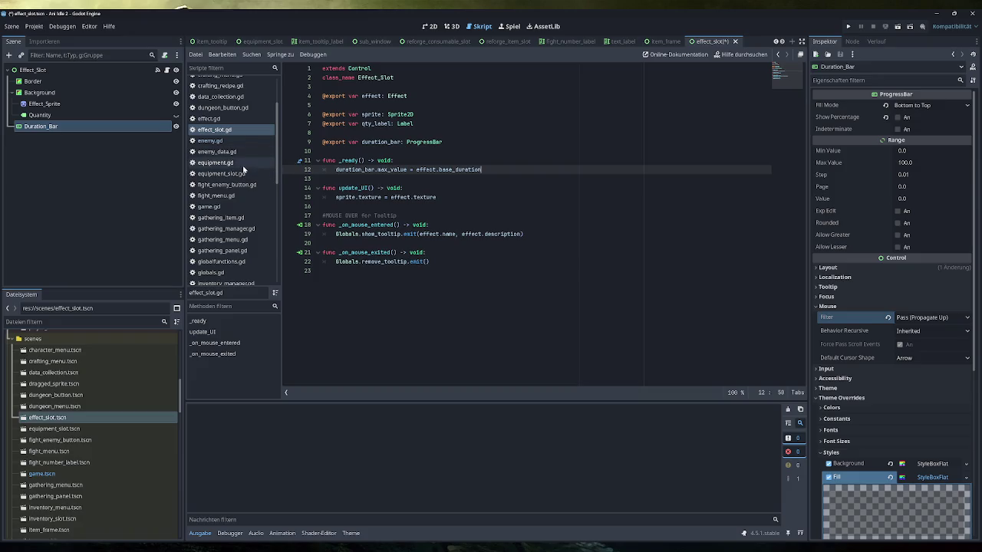
{"action": "scroll", "coordinate": [244, 168], "scroll_direction": "down", "scroll_amount": 10}
{"action": "left_click", "coordinate": [230, 171]}
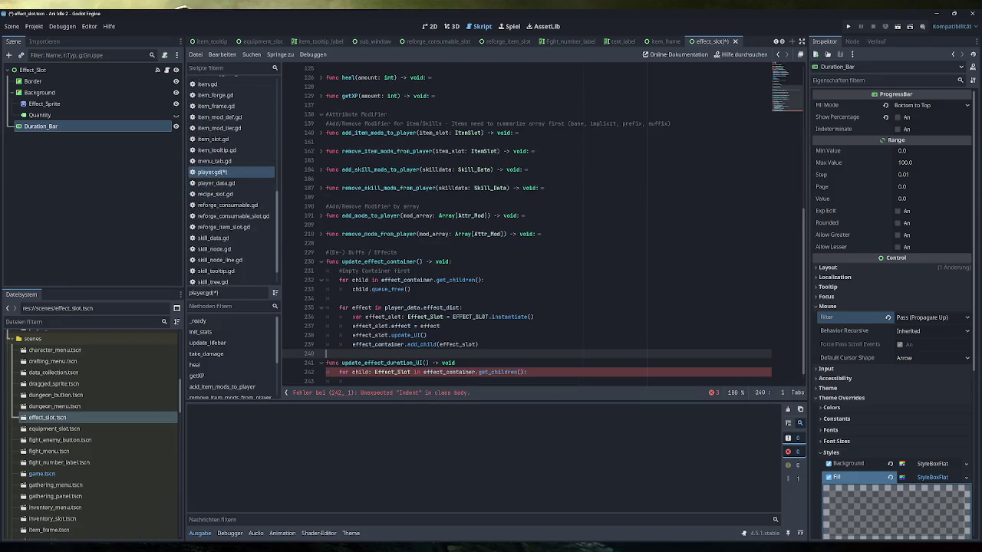
{"action": "scroll", "coordinate": [527, 224], "scroll_direction": "down", "scroll_amount": 1}
Replace the unfinished member text on line 243 with a pass placeholder in the loop body
{"action": "left_click", "coordinate": [353, 372]}
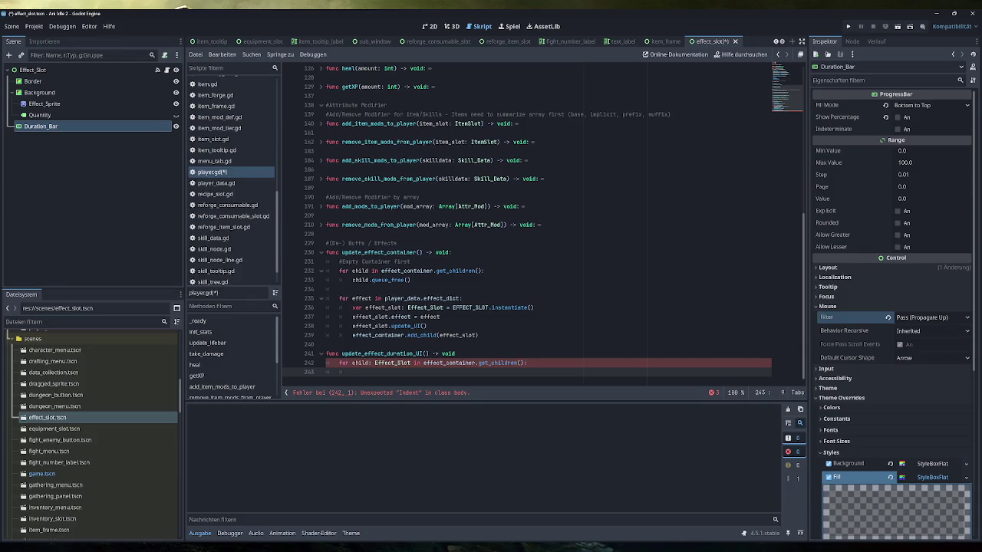
{"action": "type", "text": "child."}
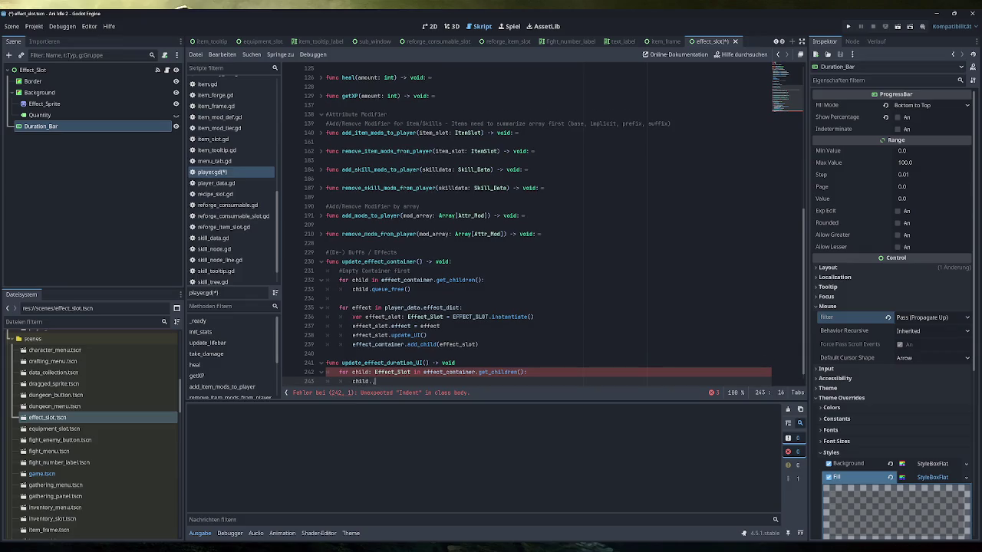
{"action": "type", "text": "pro"}
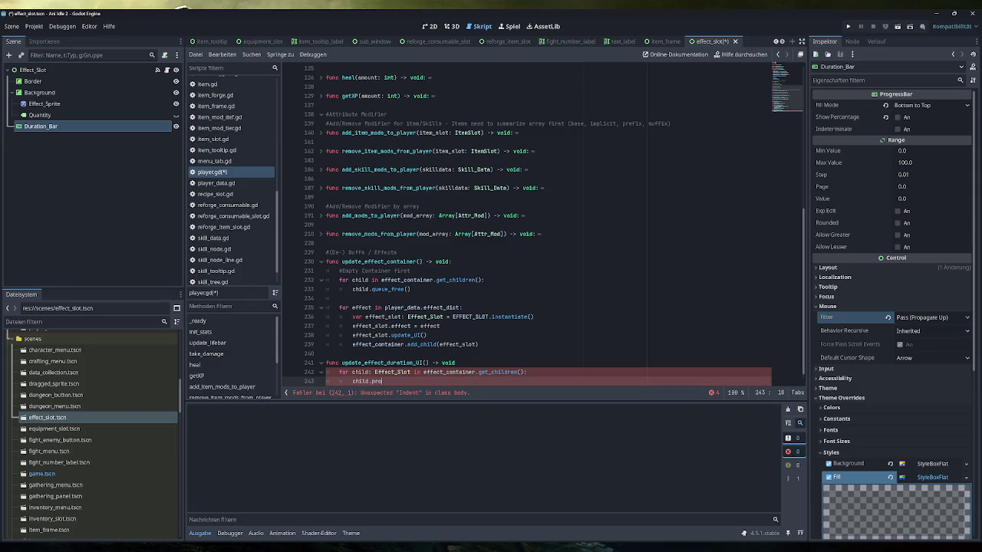
{"action": "key", "text": "BackSpace"}
{"action": "key", "text": "BackSpace"}
{"action": "key", "text": "BackSpace"}
{"action": "type", "text": ".dura"}
{"action": "key", "text": "BackSpace"}
{"action": "key", "text": "BackSpace"}
{"action": "key", "text": "BackSpace"}
{"action": "type", "text": "dura"}
{"action": "scroll", "coordinate": [527, 226], "scroll_direction": "down", "scroll_amount": 1}
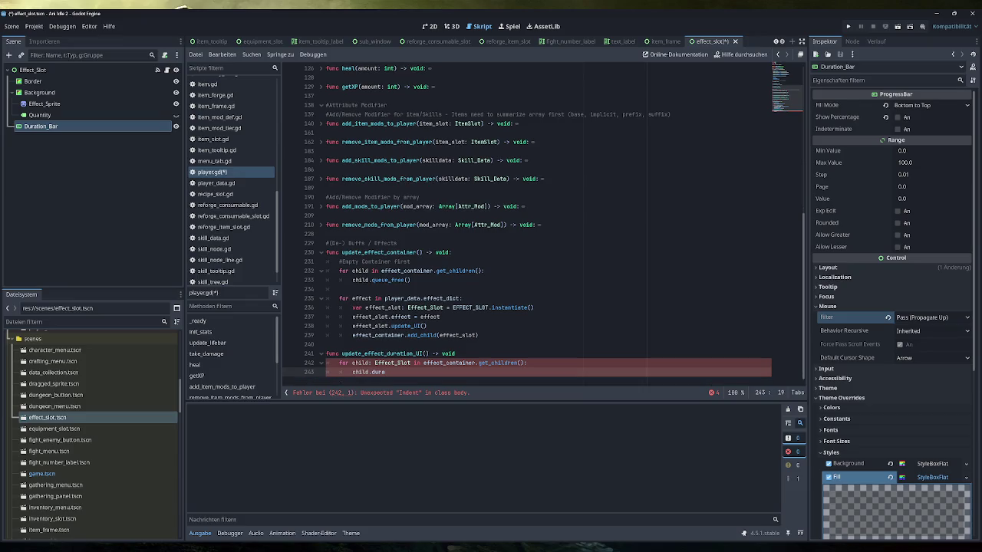
{"action": "scroll", "coordinate": [527, 226], "scroll_direction": "up", "scroll_amount": 1}
{"action": "key", "text": "BackSpace"}
{"action": "key", "text": "BackSpace"}
{"action": "key", "text": "BackSpace"}
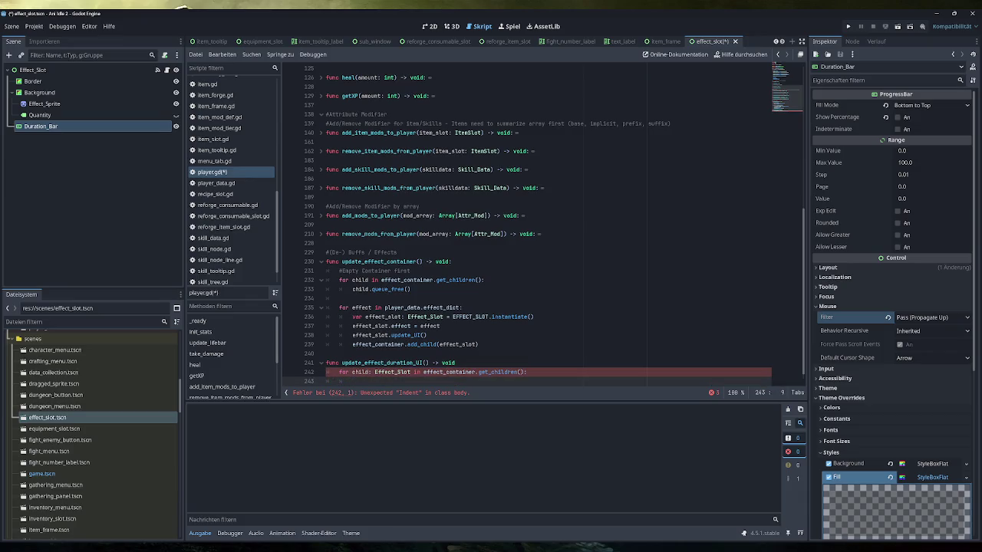
{"action": "type", "text": "pass"}
Place the caret at the end of the update_effect_duration_UI header on line 241, after void, for the colon
{"action": "left_click", "coordinate": [455, 363]}
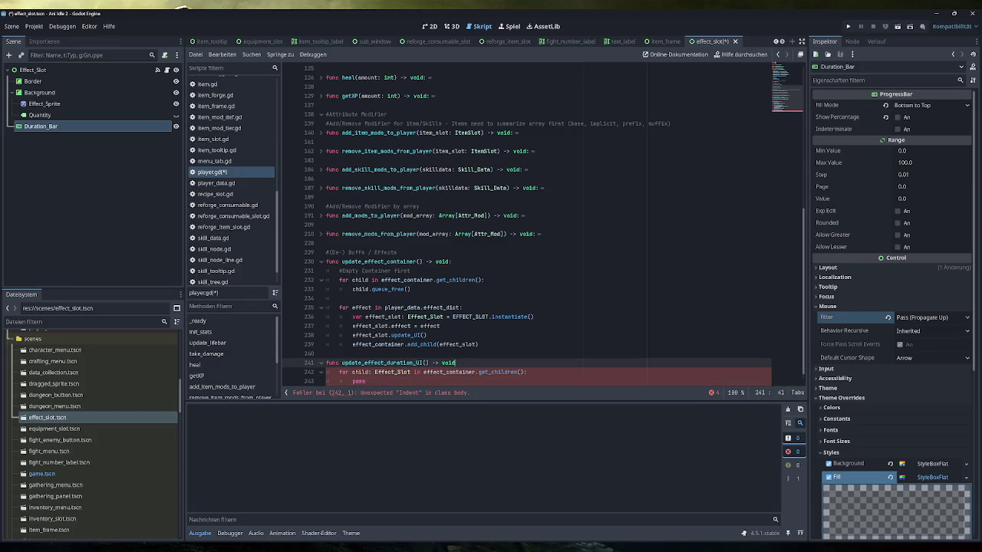
{"action": "scroll", "coordinate": [527, 226], "scroll_direction": "down", "scroll_amount": 1}
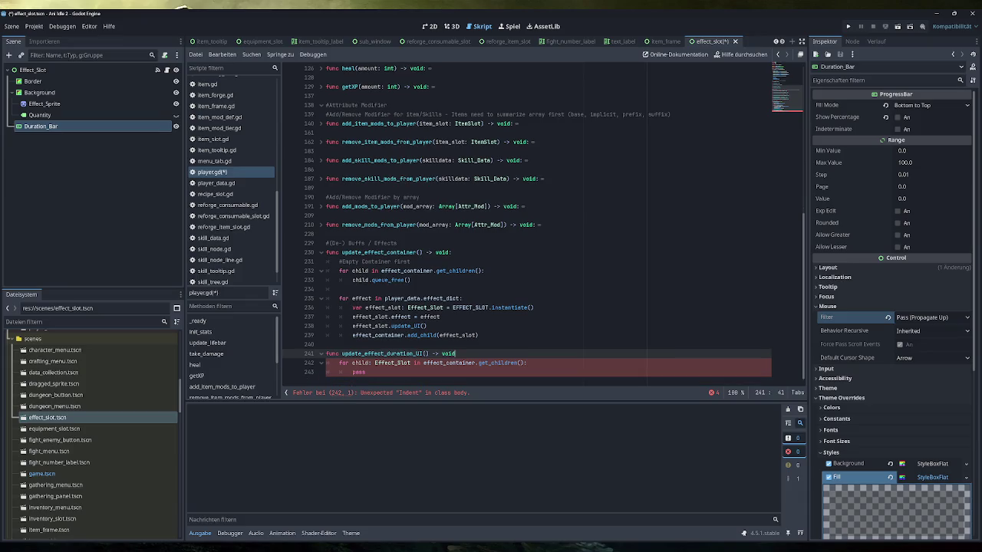
{"action": "scroll", "coordinate": [527, 226], "scroll_direction": "up", "scroll_amount": 1}
{"action": "left_click_drag", "start_coordinate": [527, 372], "coordinate": [326, 372]}
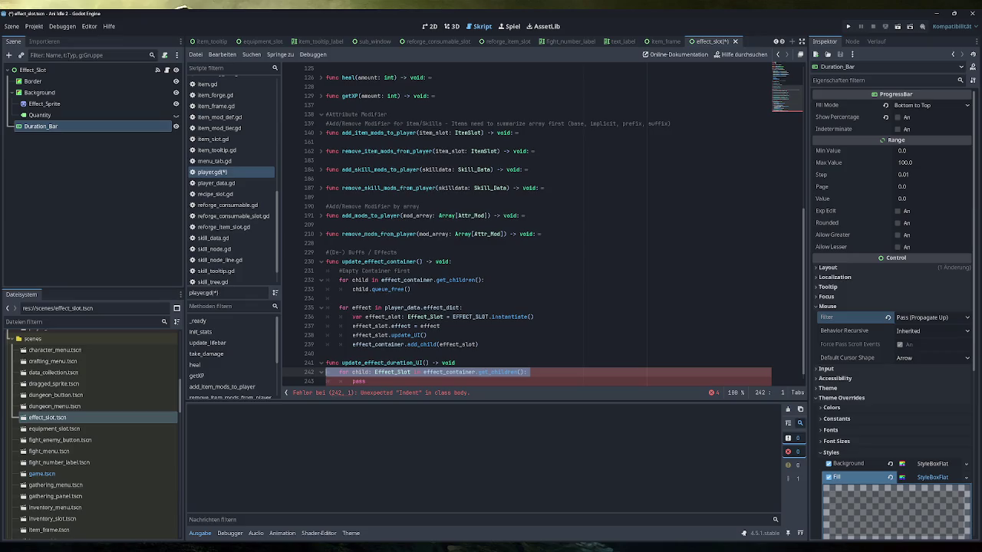
{"action": "key", "text": "shift+Tab"}
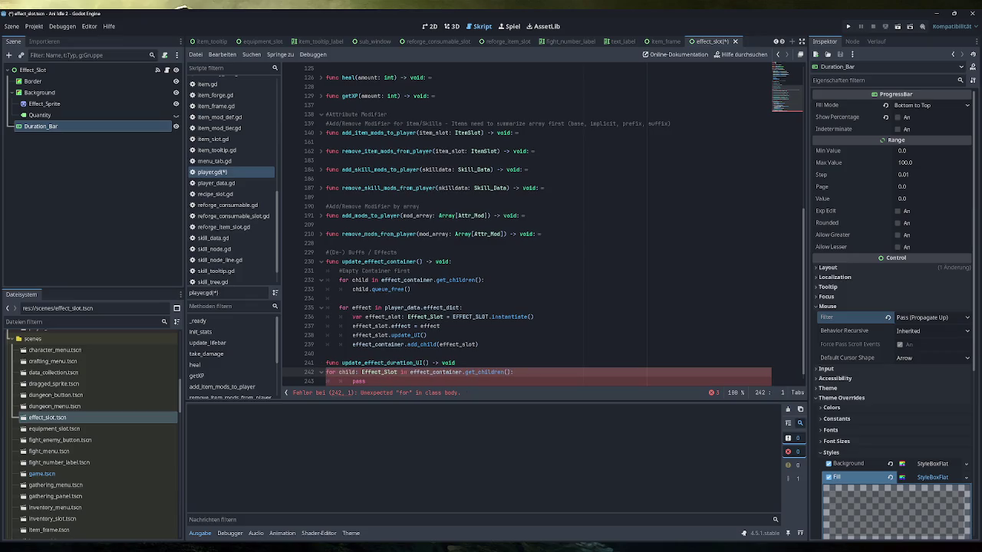
{"action": "key", "text": "Tab"}
{"action": "left_click", "coordinate": [402, 363]}
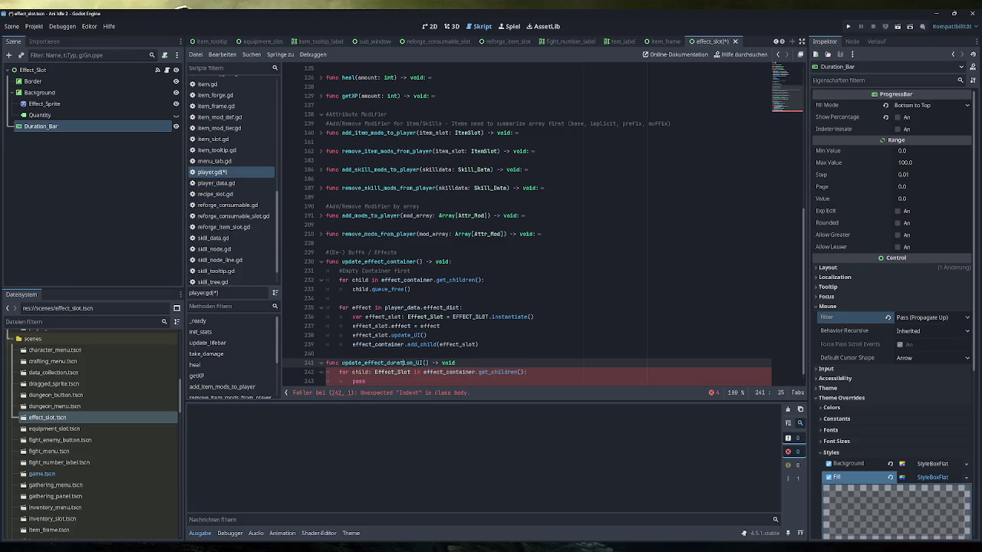
{"action": "scroll", "coordinate": [527, 226], "scroll_direction": "down", "scroll_amount": 1}
{"action": "key", "text": "End"}
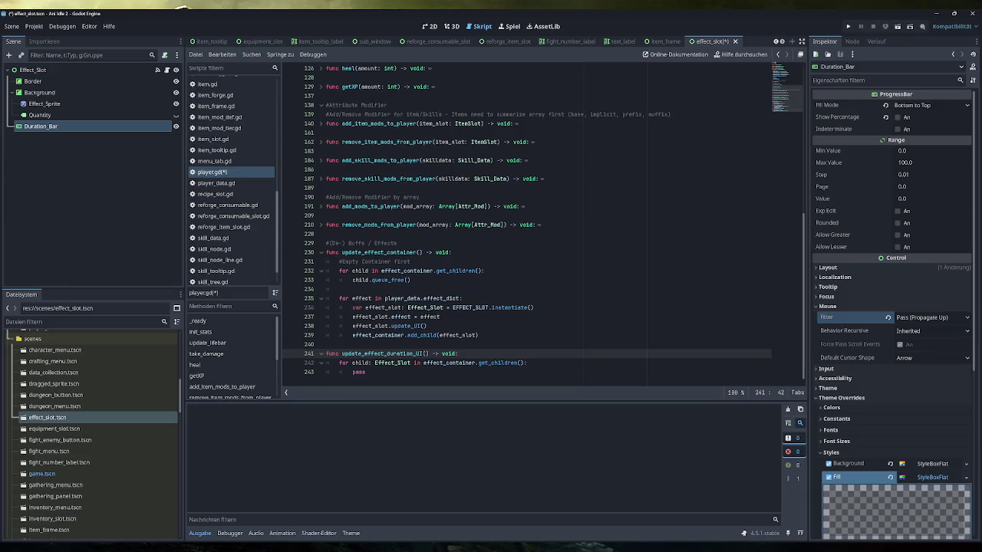
Rename the loop variable child to effect_slot and begin line 243 with effect_slot.duration_bar
{"action": "scroll", "coordinate": [527, 225], "scroll_direction": "up", "scroll_amount": 1}
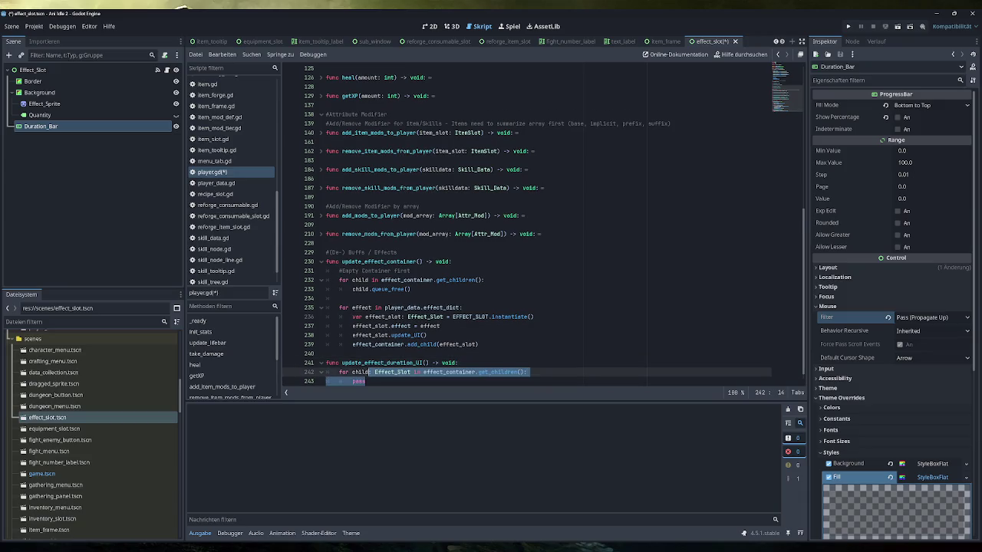
{"action": "double_click", "coordinate": [359, 372]}
{"action": "double_click", "coordinate": [359, 382]}
{"action": "type", "text": "child."}
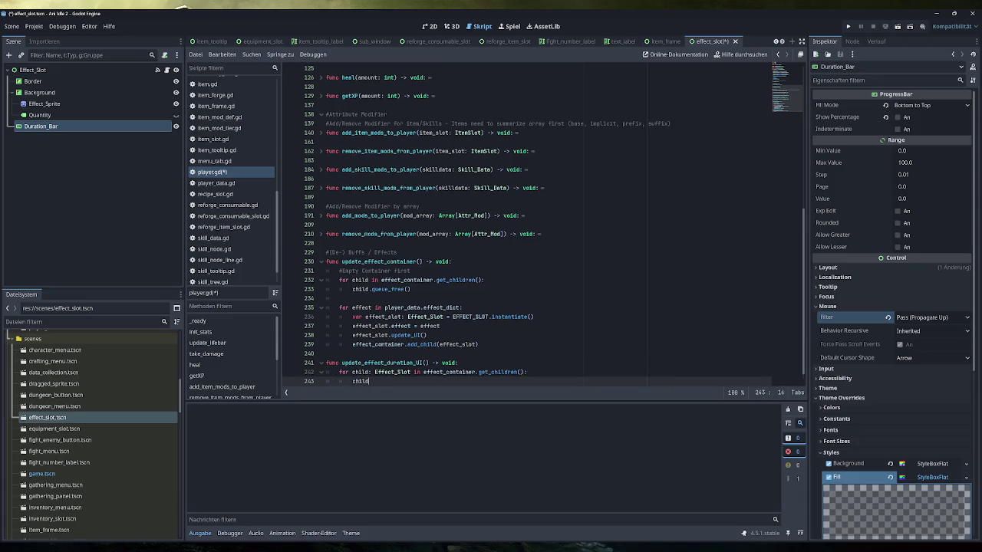
{"action": "left_click", "coordinate": [370, 372]}
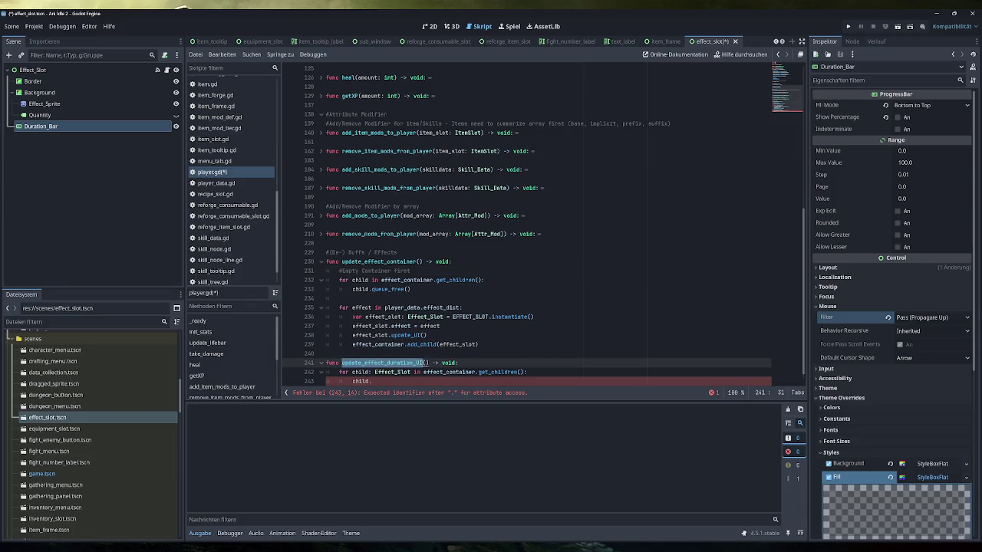
{"action": "type", "text": "effect_slot"}
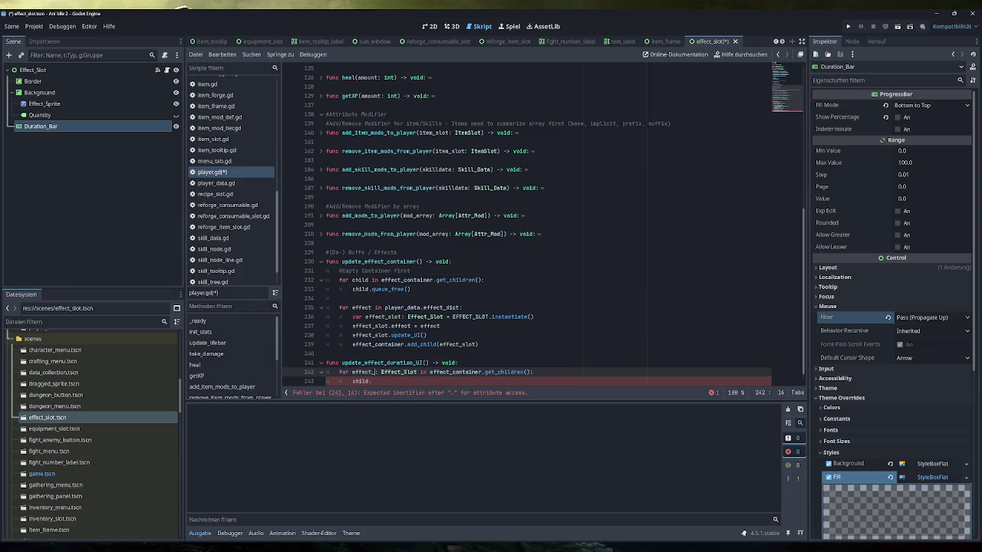
{"action": "double_click", "coordinate": [361, 381]}
{"action": "type", "text": "effect_slot"}
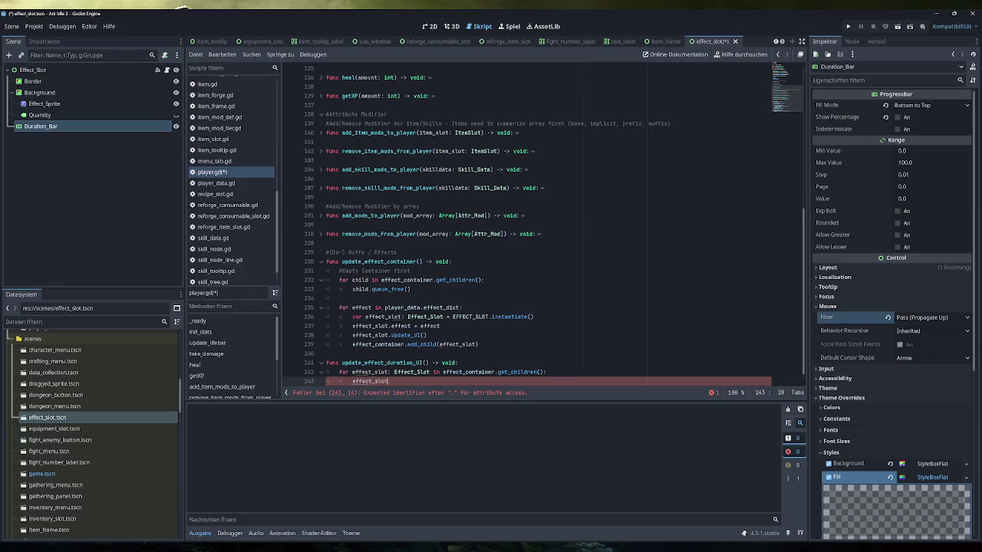
{"action": "key", "text": "ctrl+space"}
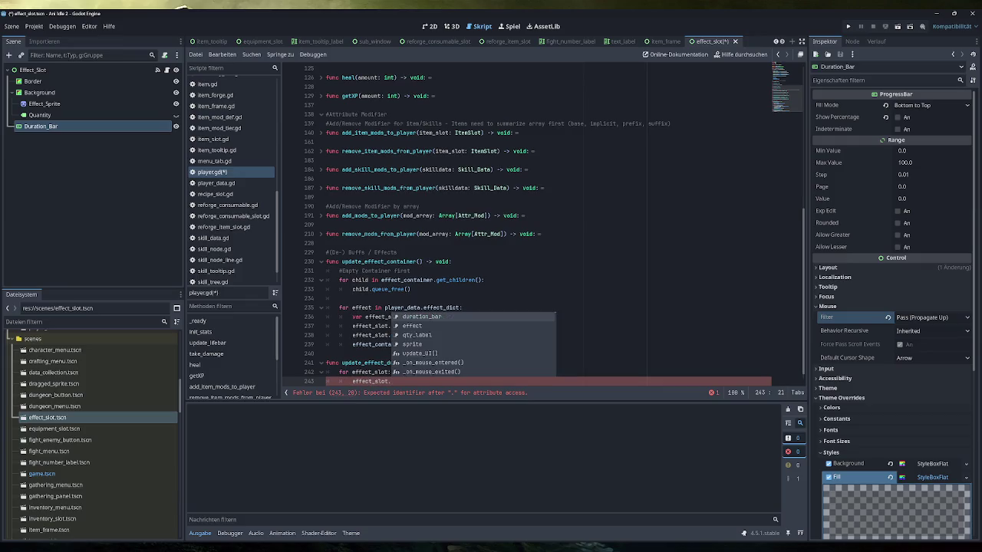
{"action": "key", "text": "Return"}
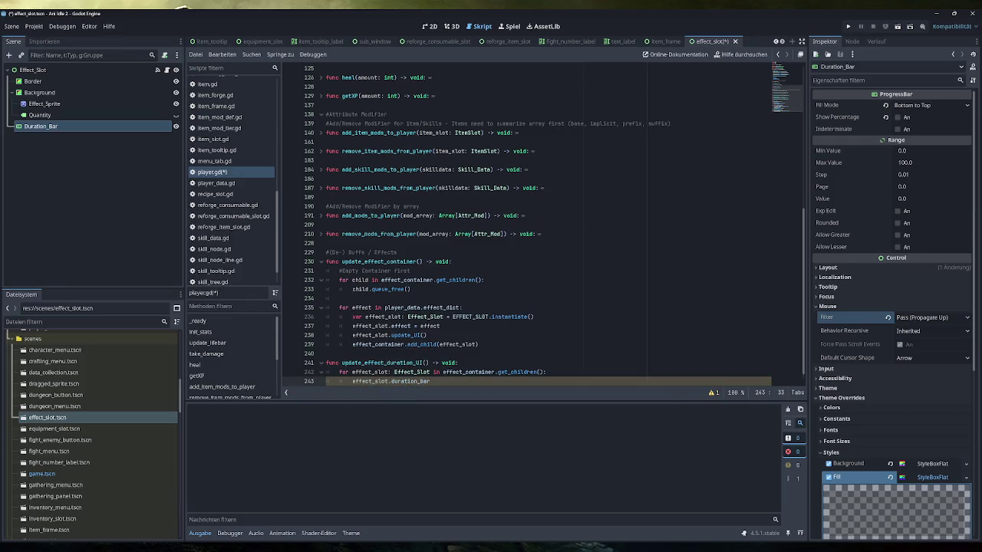
Write '.value = effect_slot.effect.base_duration - player_data.effect_dict[' using autocomplete
{"action": "type", "text": ".value ="}
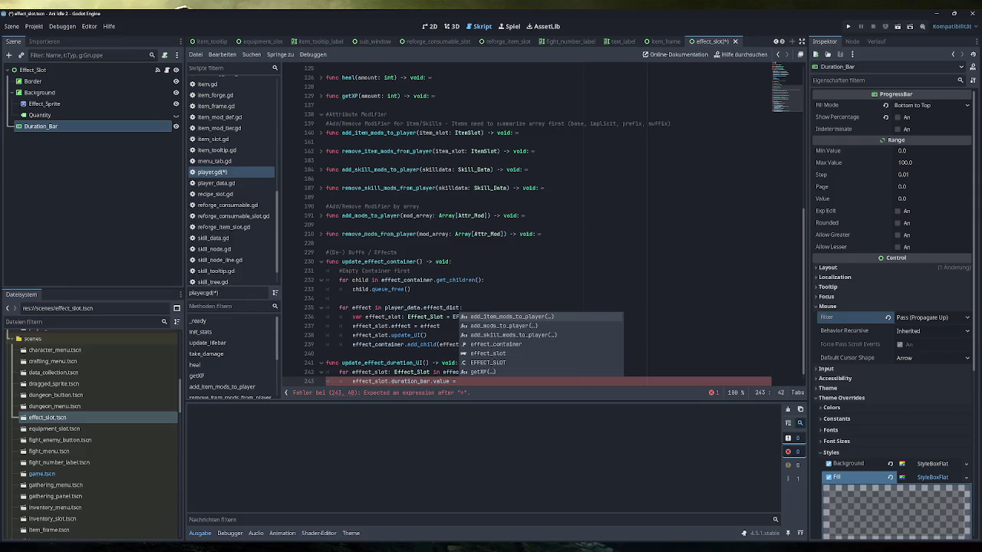
{"action": "type", "text": "e"}
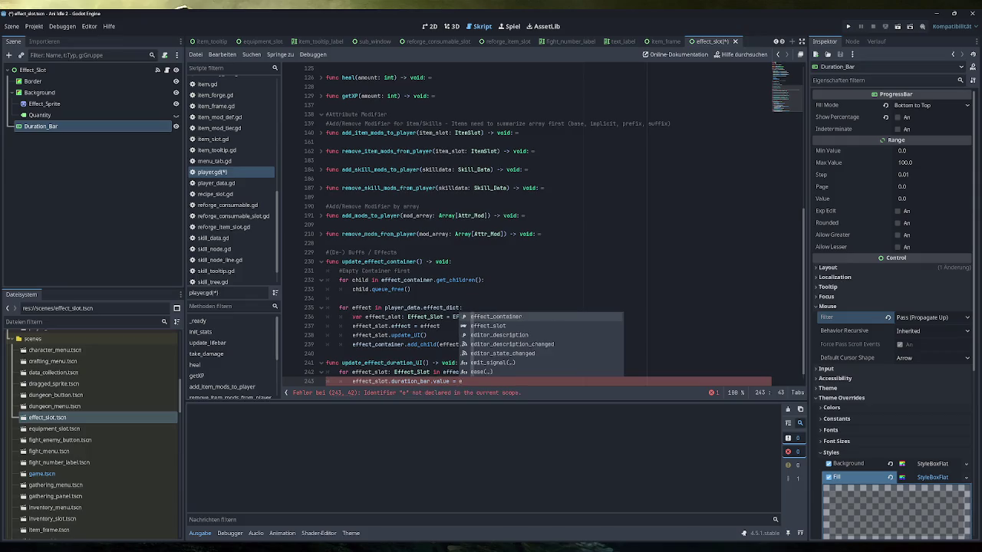
{"action": "key", "text": "Down"}
{"action": "key", "text": "Return"}
{"action": "type", "text": "."}
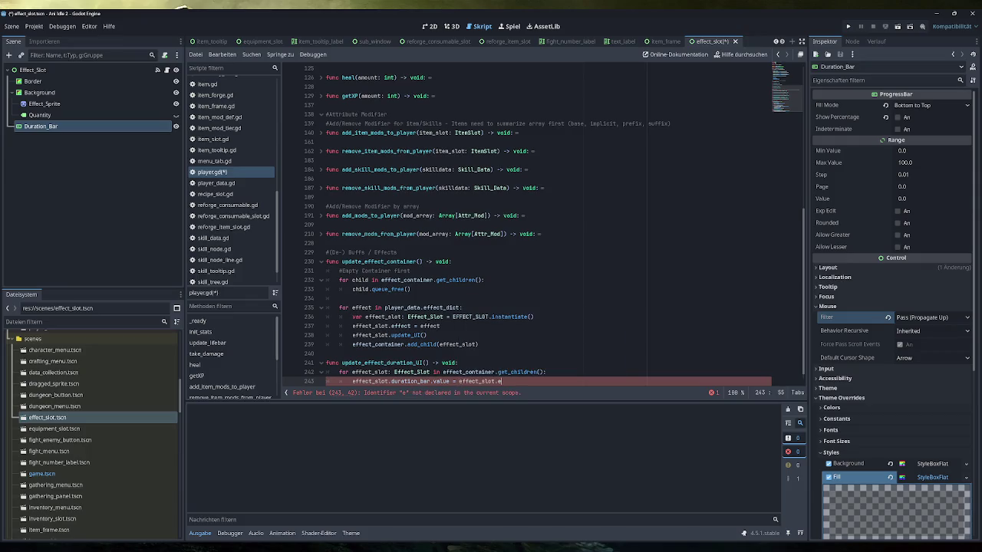
{"action": "type", "text": "e"}
{"action": "key", "text": "Return"}
{"action": "type", "text": "."}
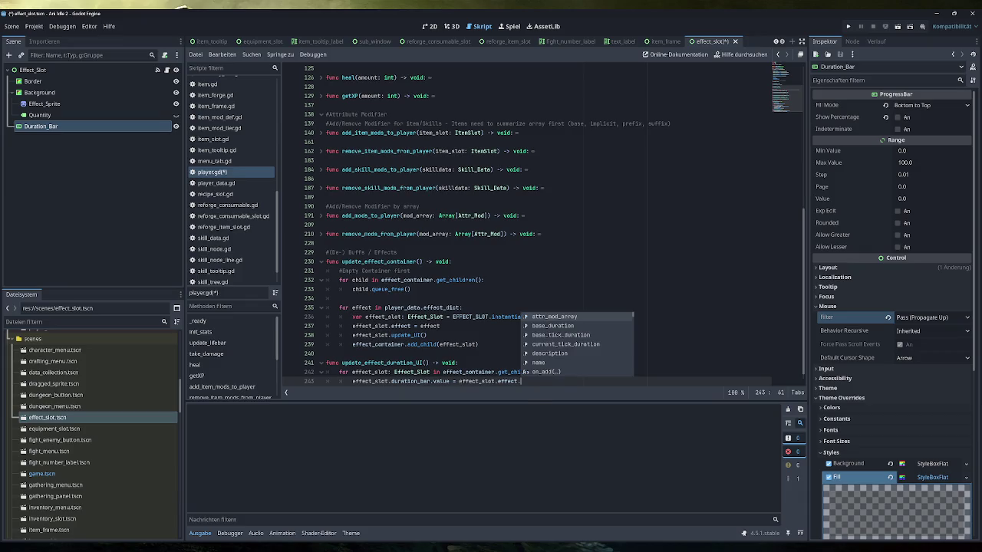
{"action": "key", "text": "Down"}
{"action": "key", "text": "Return"}
{"action": "type", "text": "- "}
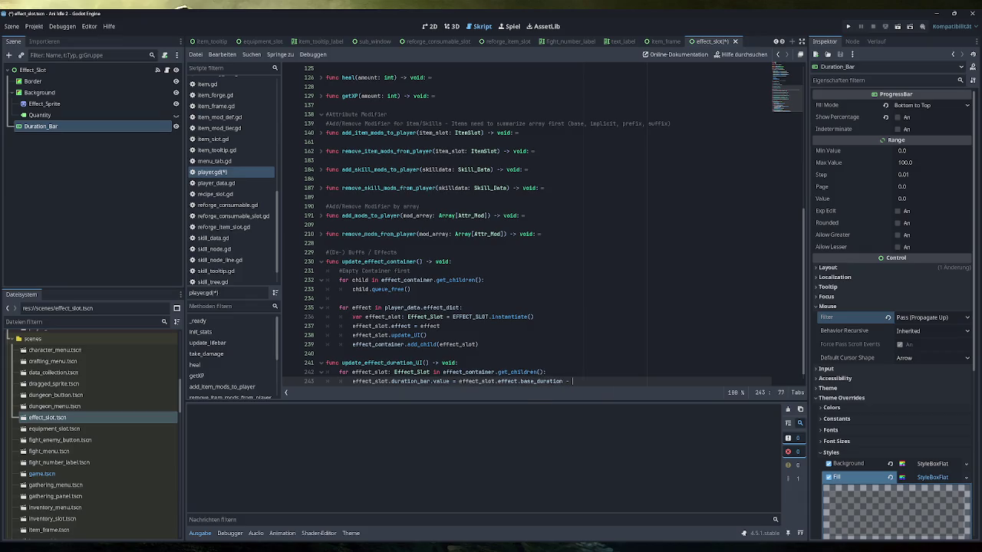
{"action": "type", "text": "player"}
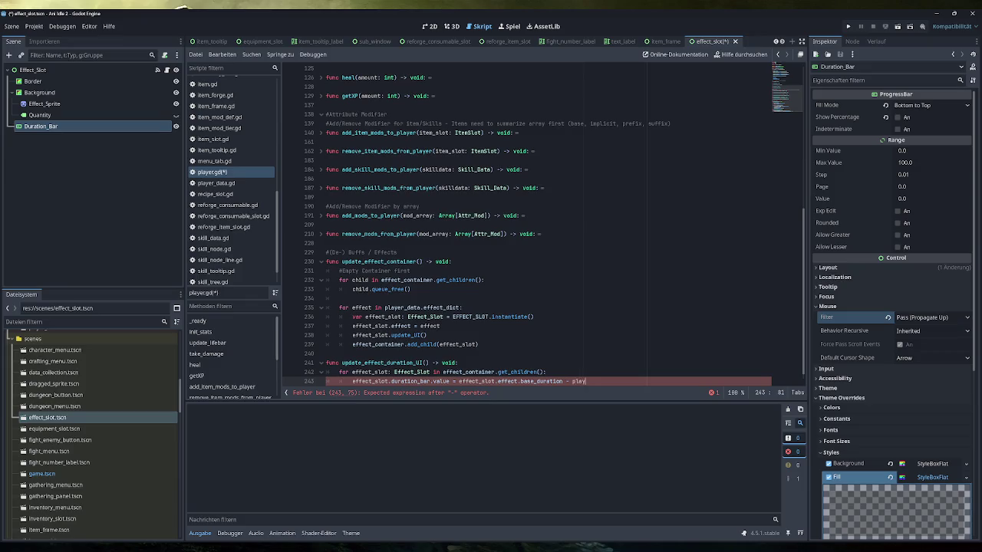
{"action": "key", "text": "Return"}
{"action": "type", "text": ".ef"}
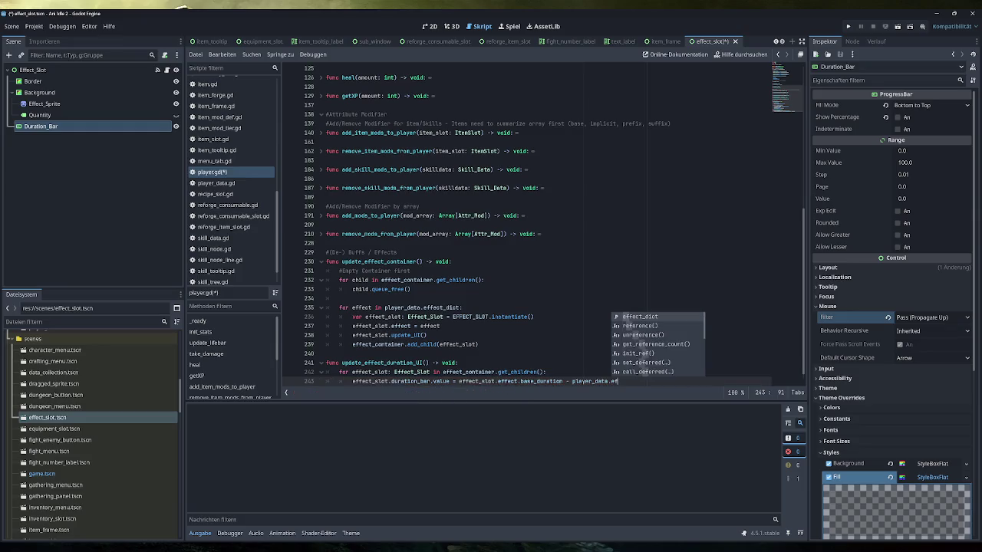
{"action": "key", "text": "Return"}
{"action": "type", "text": "["}
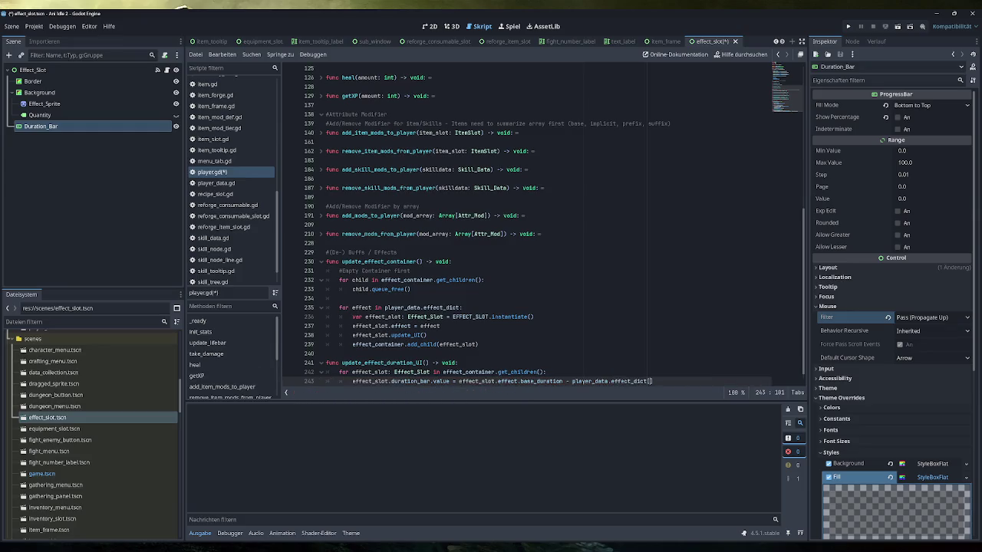
Use effect_slot.effect as the effect_dict key and save player.gd
{"action": "double_click", "coordinate": [370, 372]}
{"action": "key", "text": "ctrl+c"}
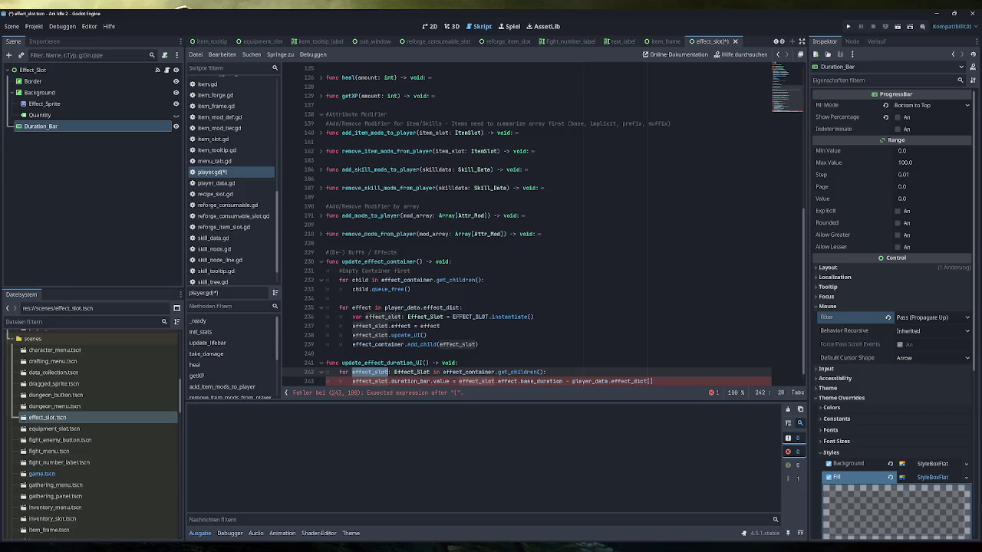
{"action": "left_click", "coordinate": [649, 381]}
{"action": "key", "text": "ctrl+v"}
{"action": "type", "text": ".effect"}
{"action": "left_click", "coordinate": [546, 372]}
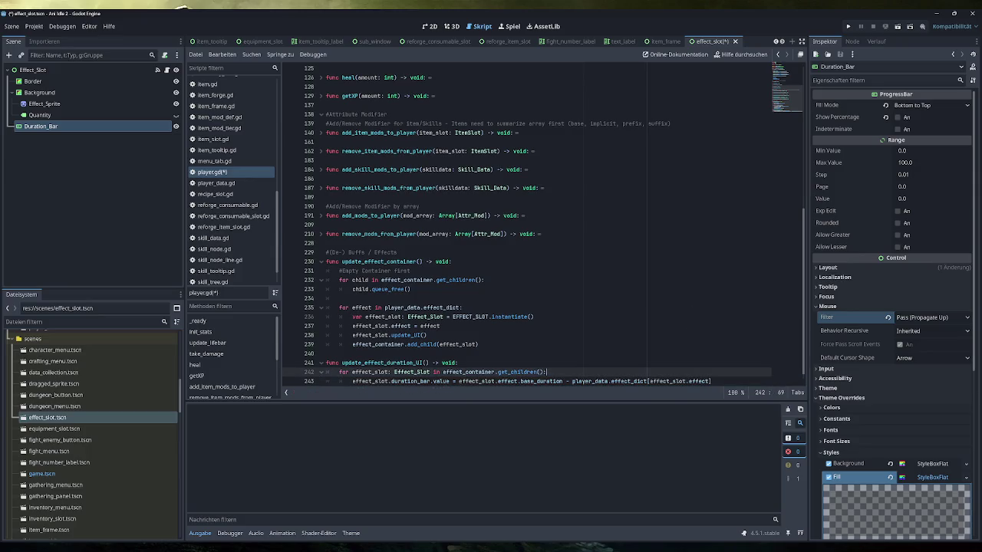
{"action": "scroll", "coordinate": [527, 225], "scroll_direction": "down", "scroll_amount": 1}
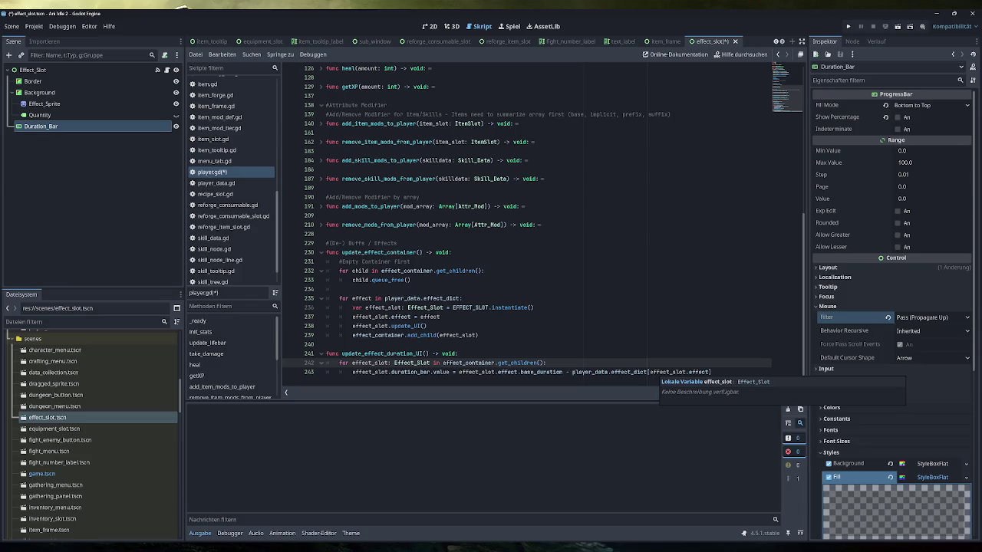
{"action": "mouse_move", "coordinate": [627, 372]}
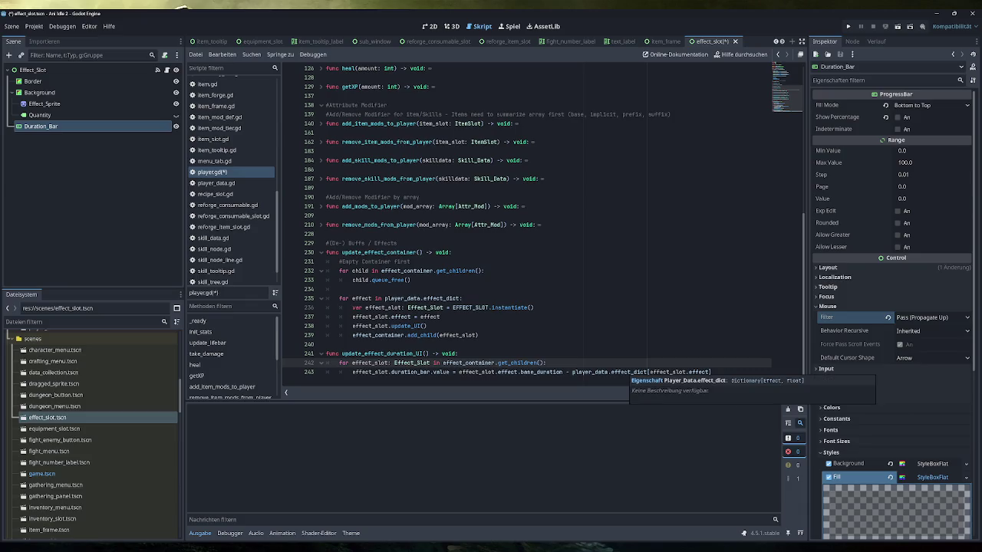
{"action": "left_click", "coordinate": [458, 353]}
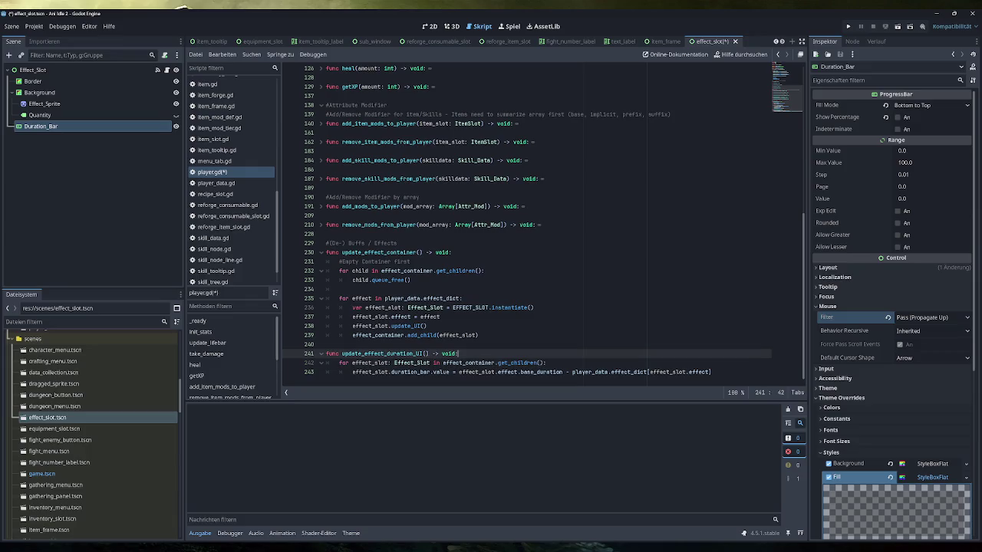
{"action": "key", "text": "ctrl+s"}
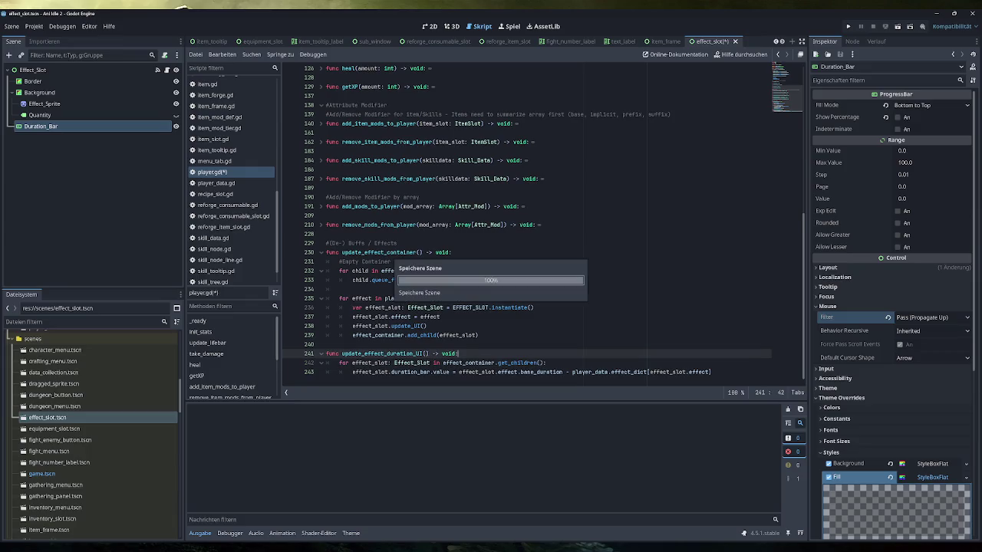
{"action": "scroll", "coordinate": [534, 230], "scroll_direction": "up", "scroll_amount": 1}
{"action": "mouse_move", "coordinate": [711, 381]}
{"action": "left_mouse_down"}
{"action": "mouse_move", "coordinate": [547, 372]}
{"action": "mouse_move", "coordinate": [711, 363]}
{"action": "left_mouse_up"}
{"action": "left_click", "coordinate": [572, 381]}
{"action": "left_click_drag", "start_coordinate": [563, 363], "coordinate": [459, 363]}
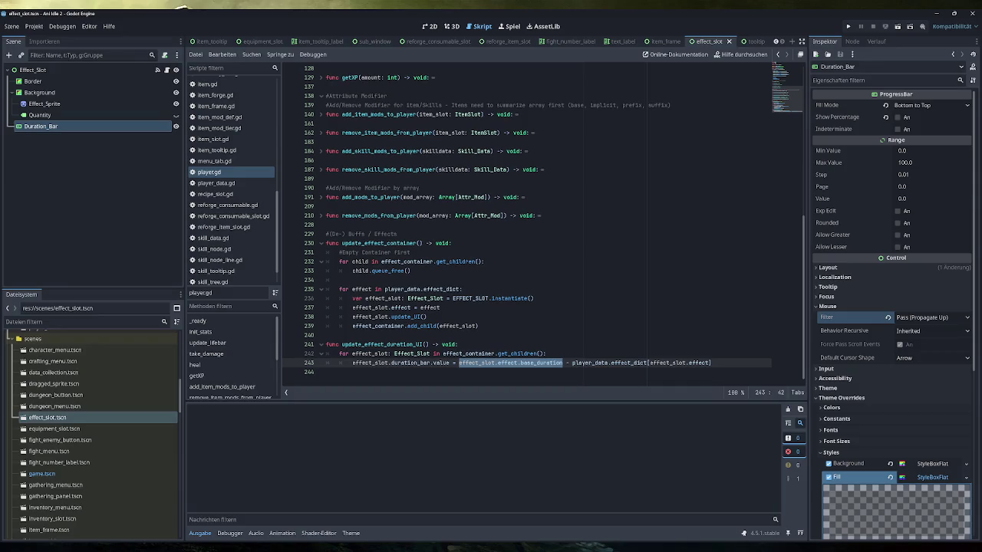
{"action": "mouse_move", "coordinate": [418, 317]}
{"action": "key", "text": "End"}
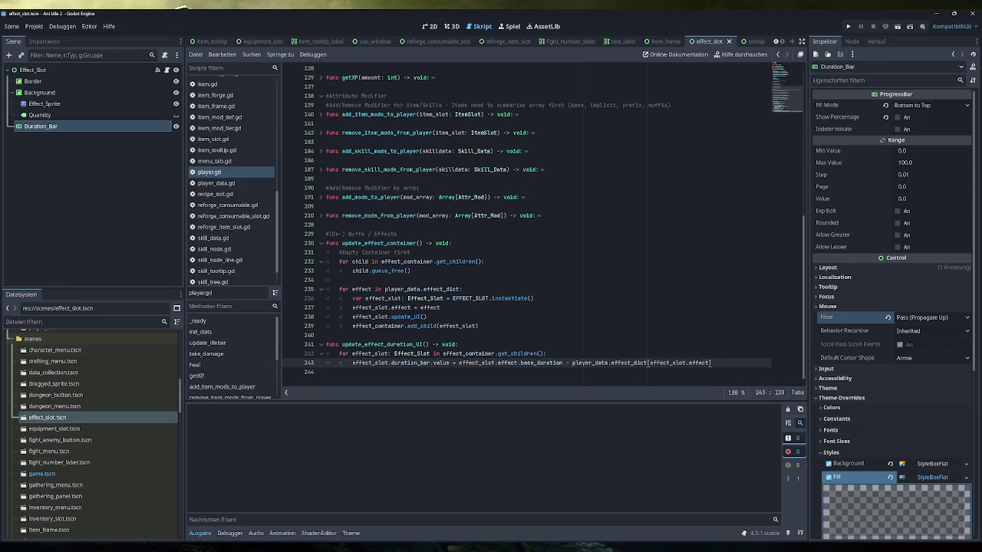
{"action": "scroll", "coordinate": [536, 223], "scroll_direction": "up", "scroll_amount": 3}
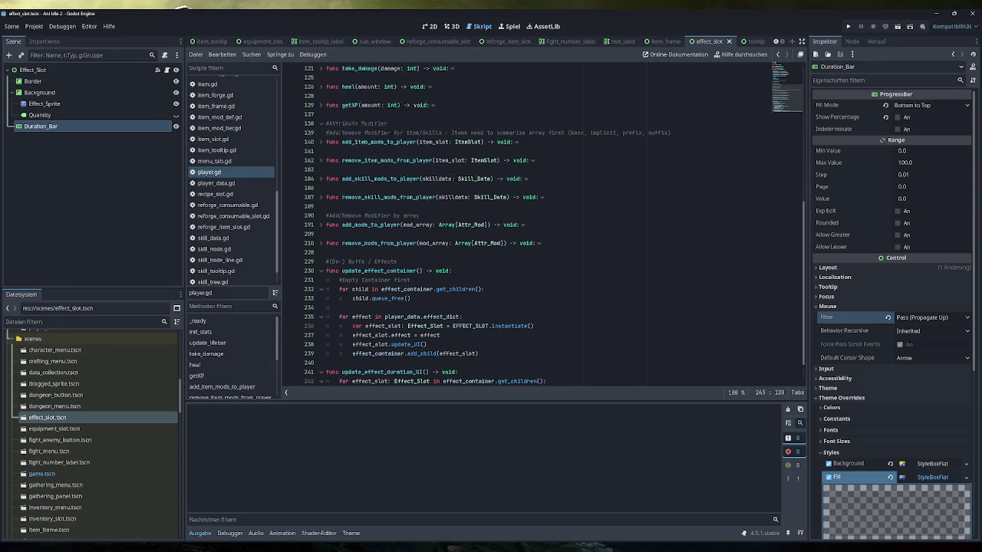
{"action": "scroll", "coordinate": [537, 223], "scroll_direction": "down", "scroll_amount": 3}
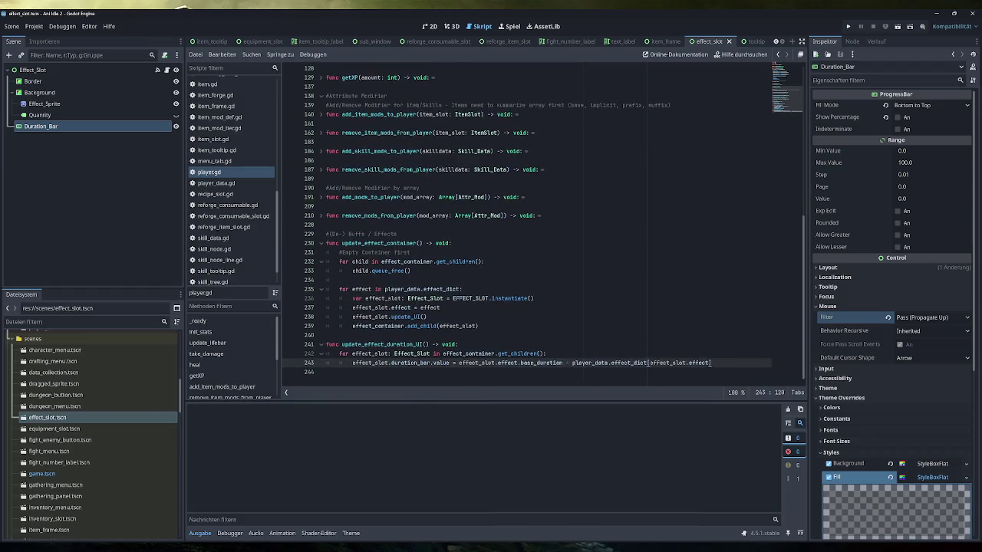
{"action": "scroll", "coordinate": [537, 230], "scroll_direction": "up", "scroll_amount": 6}
{"action": "scroll", "coordinate": [537, 230], "scroll_direction": "up", "scroll_amount": 3}
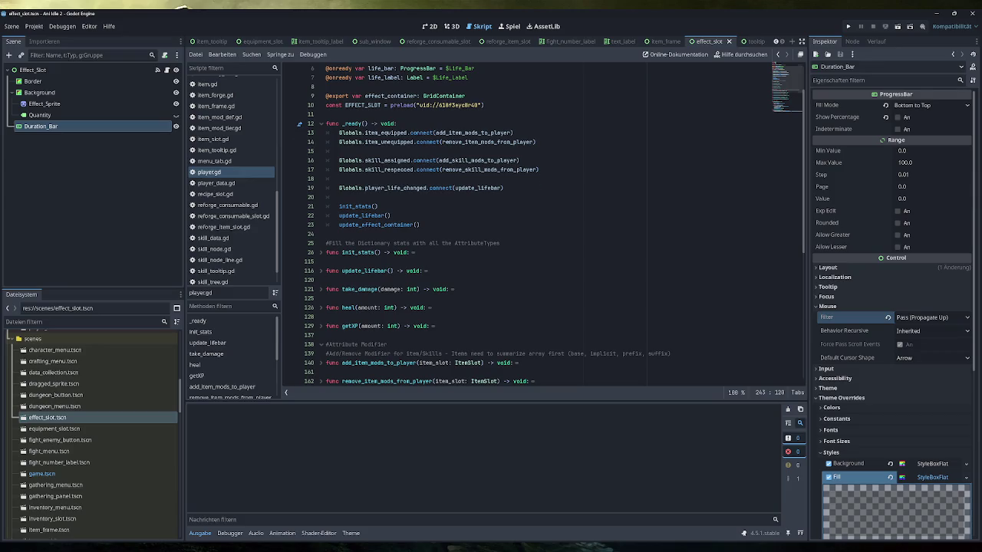
{"action": "scroll", "coordinate": [537, 230], "scroll_direction": "up", "scroll_amount": 2}
{"action": "scroll", "coordinate": [527, 221], "scroll_direction": "down", "scroll_amount": 10}
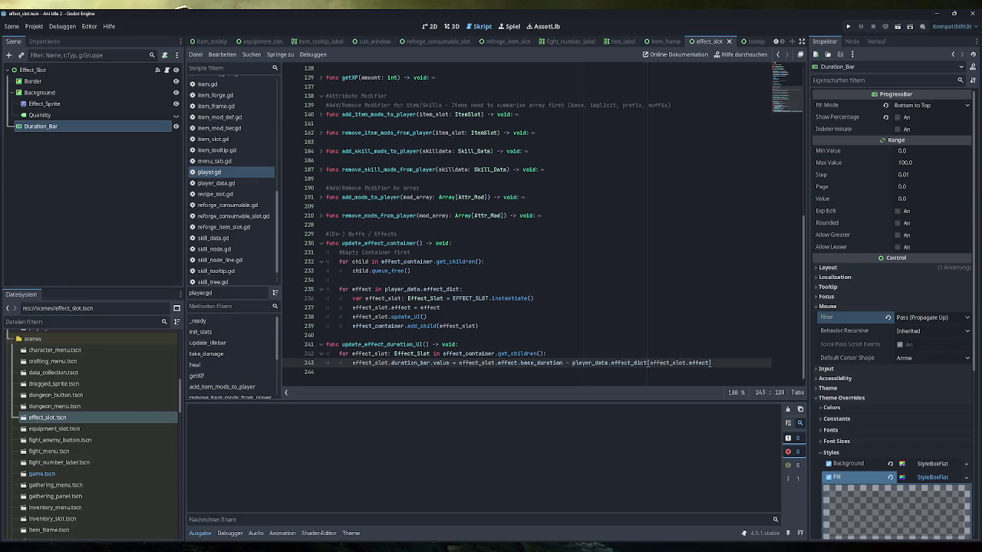
{"action": "scroll", "coordinate": [648, 363], "scroll_direction": "up", "scroll_amount": 10}
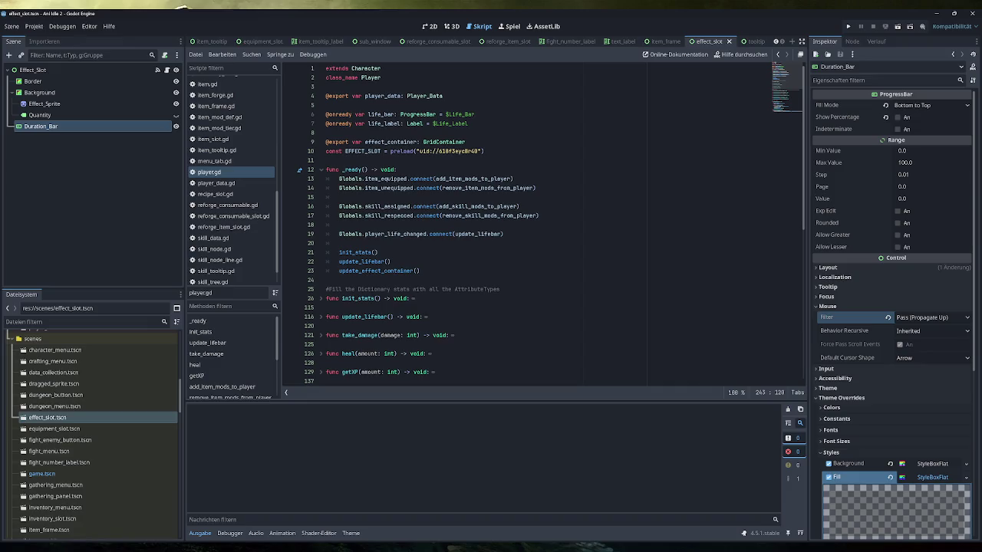
{"action": "left_click", "coordinate": [326, 280]}
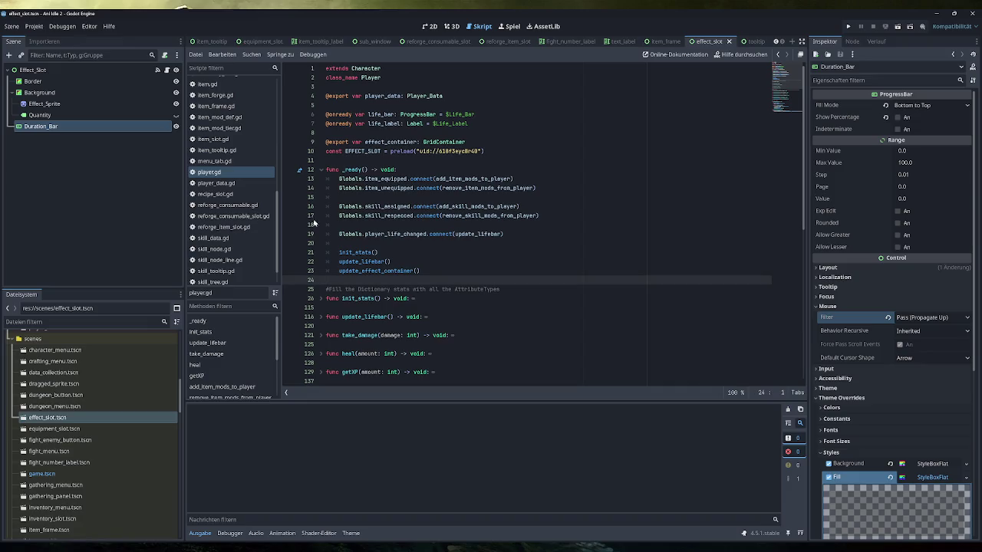
{"action": "left_click", "coordinate": [234, 184]}
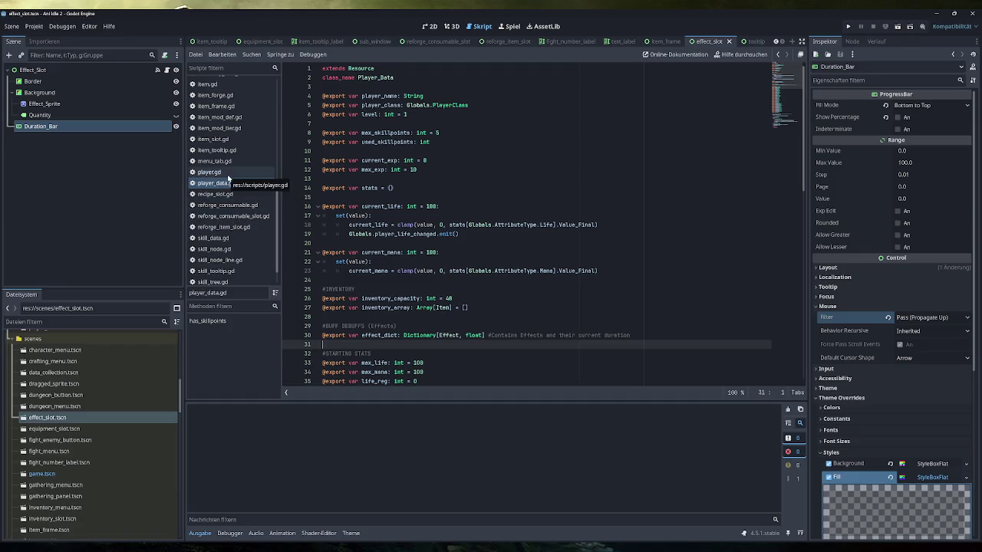
{"action": "left_click", "coordinate": [228, 173]}
{"action": "scroll", "coordinate": [529, 230], "scroll_direction": "down", "scroll_amount": 15}
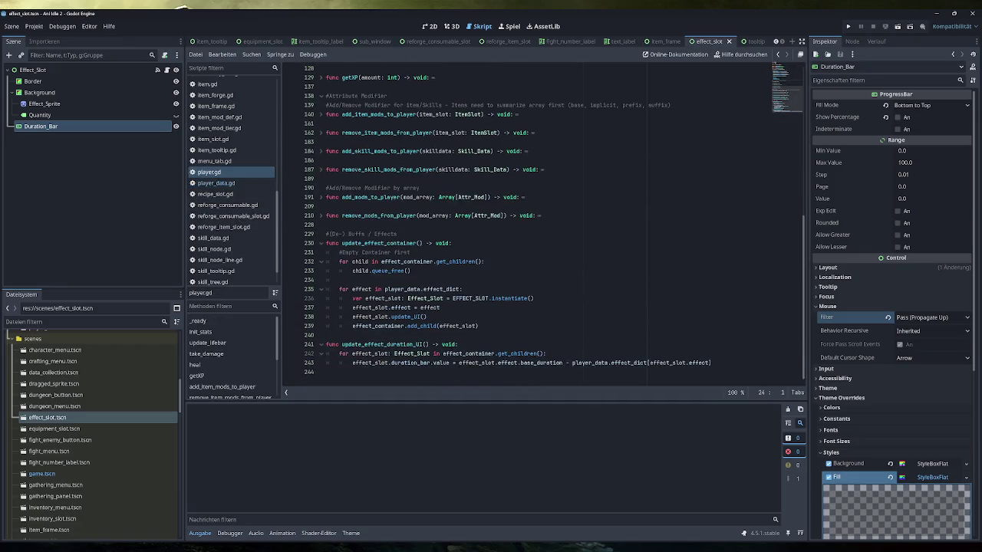
{"action": "left_click_drag", "start_coordinate": [712, 363], "coordinate": [315, 349]}
{"action": "key", "text": "ctrl+c"}
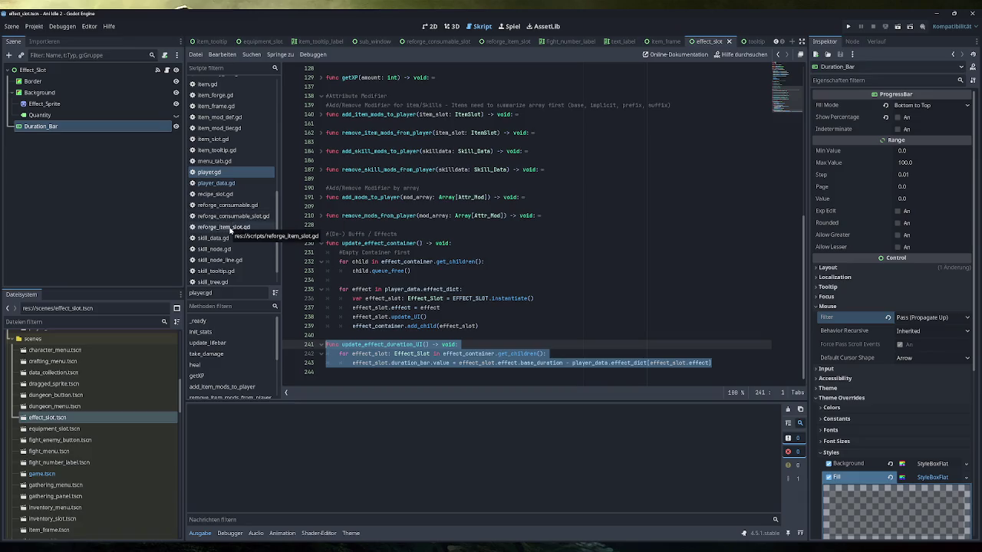
Paste the update_effect_duration_UI function into enemy.gd
{"action": "scroll", "coordinate": [223, 154], "scroll_direction": "up", "scroll_amount": 5}
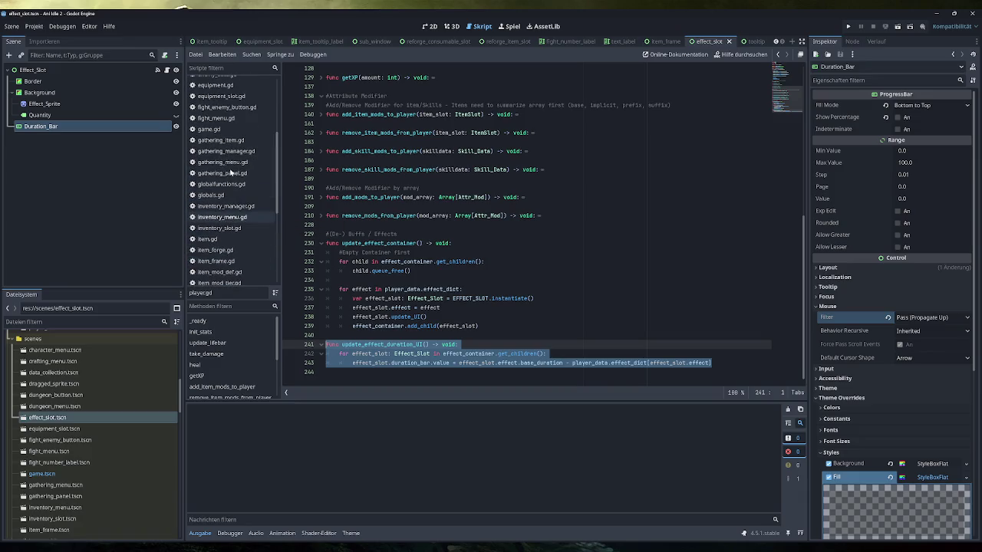
{"action": "scroll", "coordinate": [221, 119], "scroll_direction": "up", "scroll_amount": 3}
{"action": "left_click", "coordinate": [211, 127]}
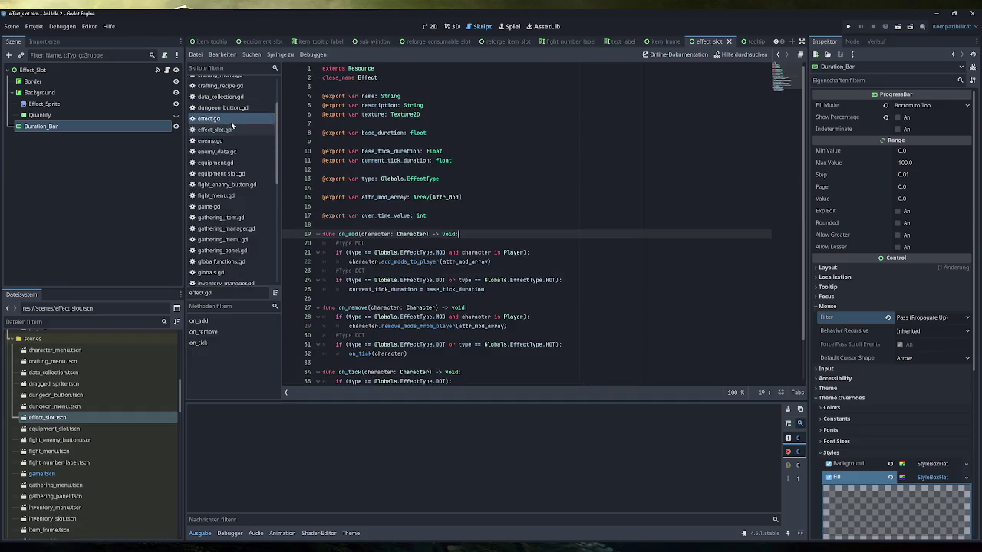
{"action": "scroll", "coordinate": [225, 153], "scroll_direction": "up", "scroll_amount": 1}
{"action": "left_click", "coordinate": [215, 167]}
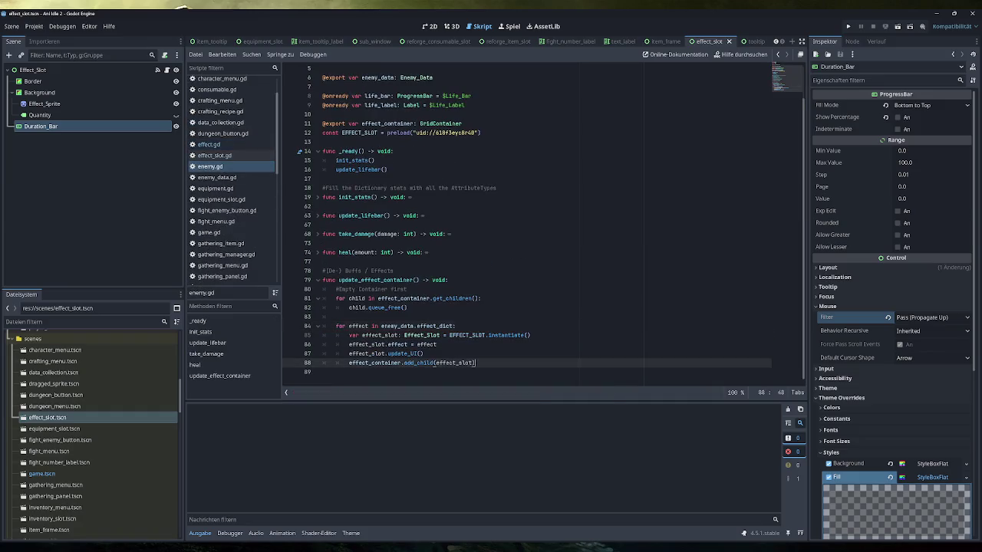
{"action": "key", "text": "Return"}
{"action": "key", "text": "ctrl+v"}
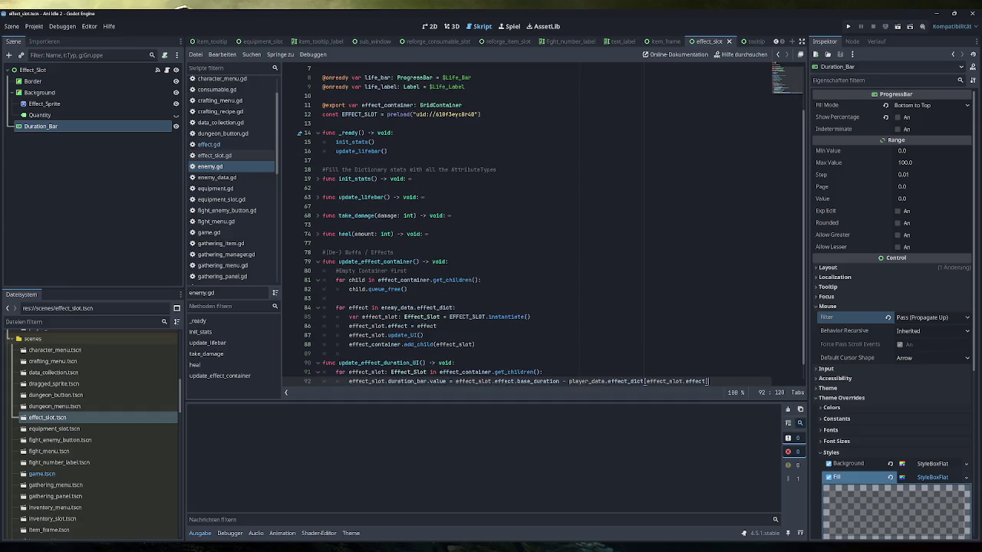
Change player_data to enemy_data in the bar value line and save enemy.gd
{"action": "left_click", "coordinate": [542, 354]}
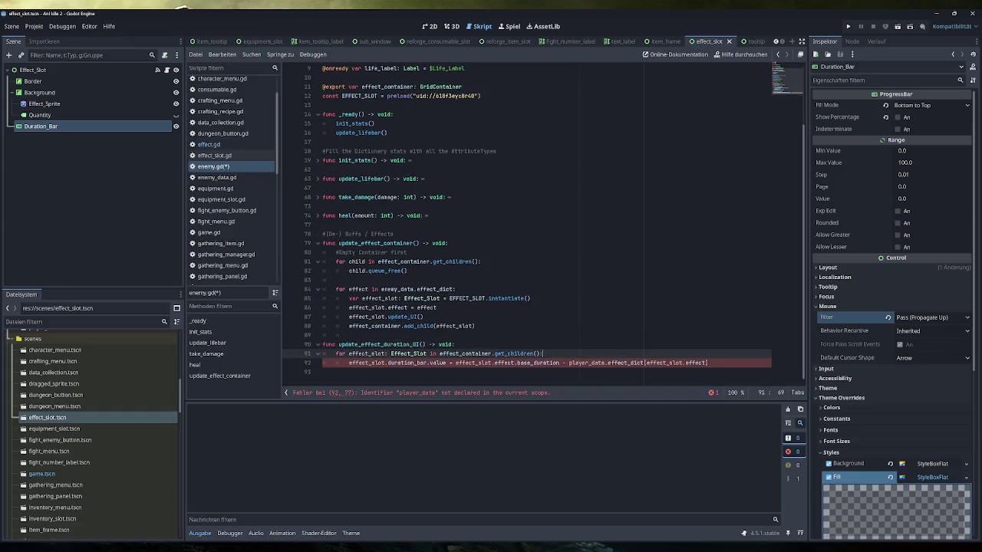
{"action": "left_click_drag", "start_coordinate": [568, 363], "coordinate": [600, 363]}
{"action": "type", "text": "enemy_"}
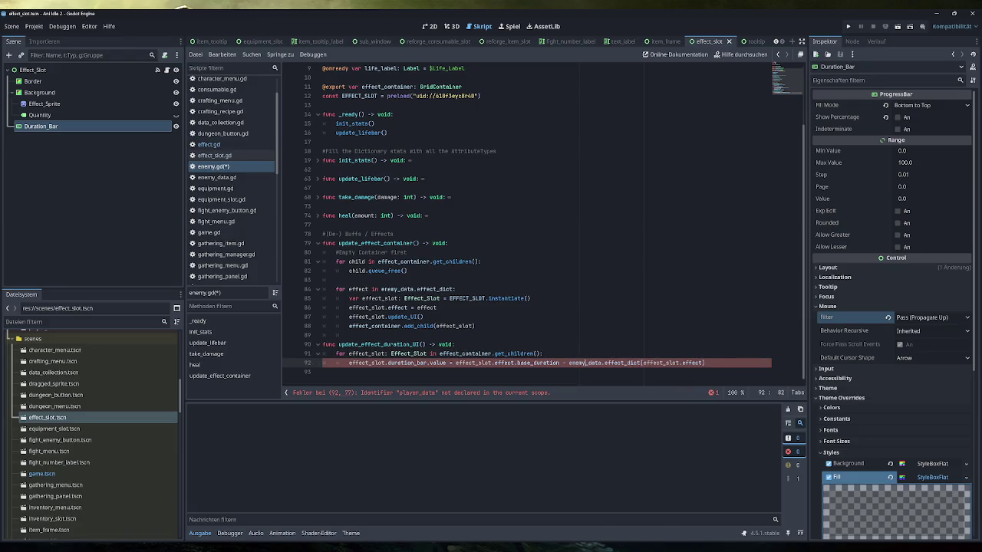
{"action": "left_click", "coordinate": [455, 345]}
{"action": "key", "text": "ctrl+s"}
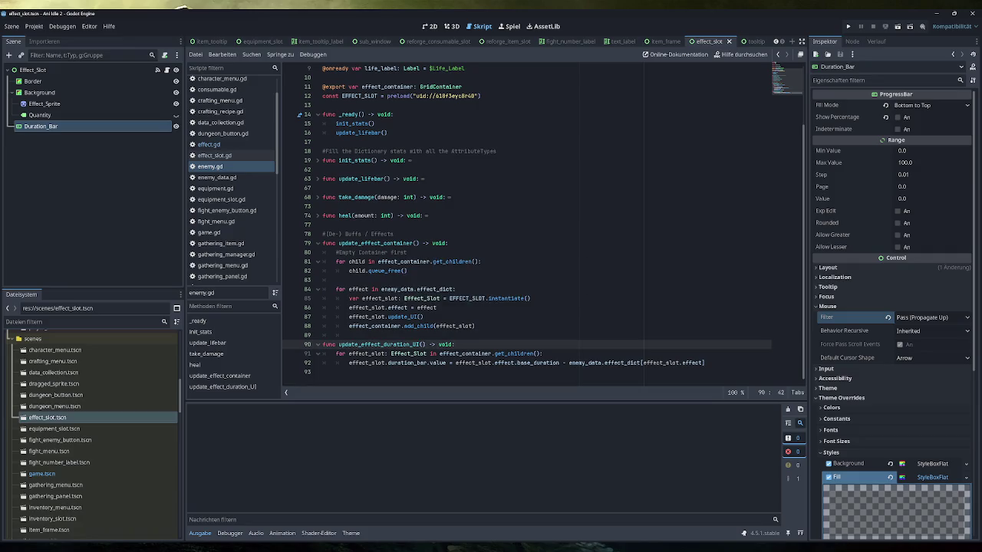
Switch to the game.gd script
{"action": "scroll", "coordinate": [227, 192], "scroll_direction": "down", "scroll_amount": 1}
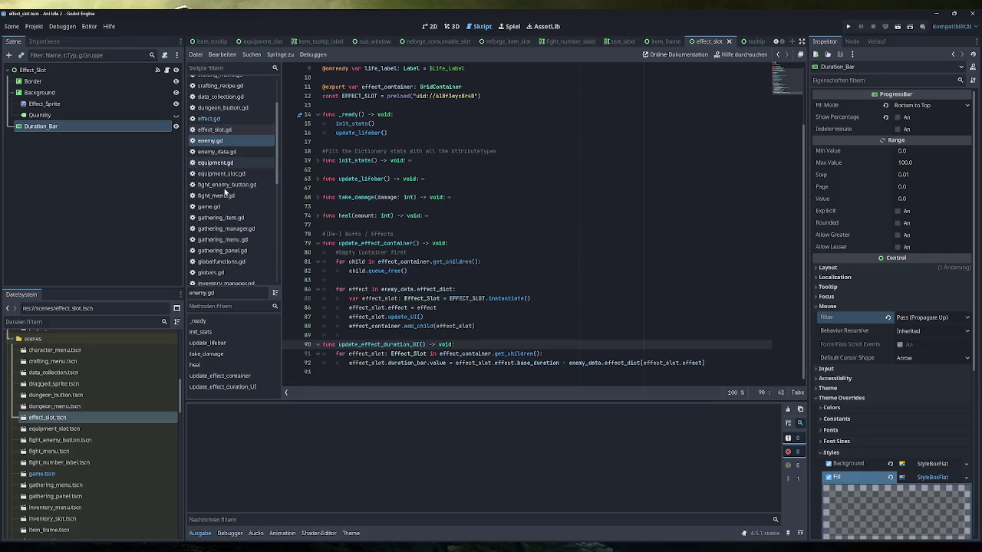
{"action": "scroll", "coordinate": [229, 196], "scroll_direction": "down", "scroll_amount": 2}
{"action": "scroll", "coordinate": [233, 212], "scroll_direction": "up", "scroll_amount": 2}
{"action": "left_click", "coordinate": [230, 207]}
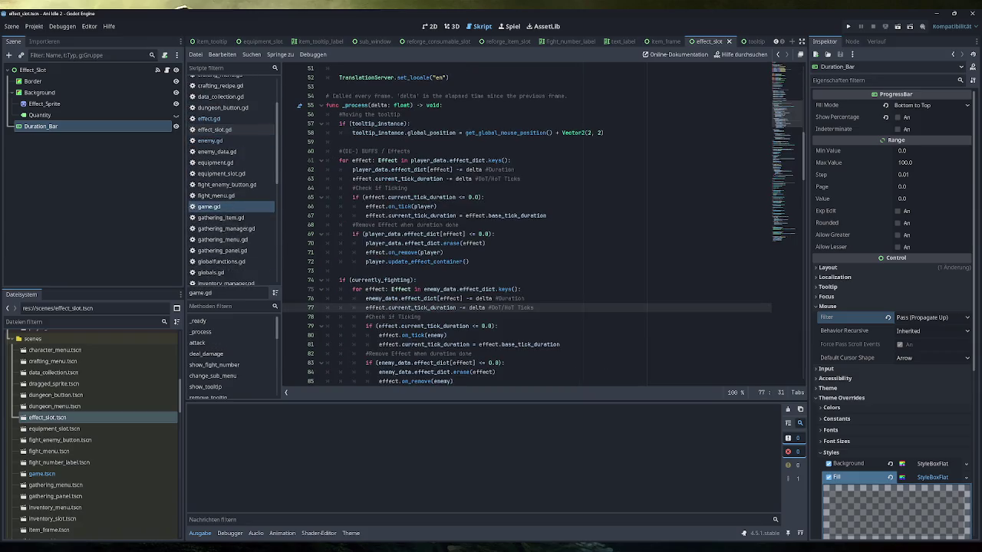
Add a player.update_effect_duration_UI() call after the player update_effect_container line and copy it
{"action": "scroll", "coordinate": [542, 226], "scroll_direction": "down", "scroll_amount": 2}
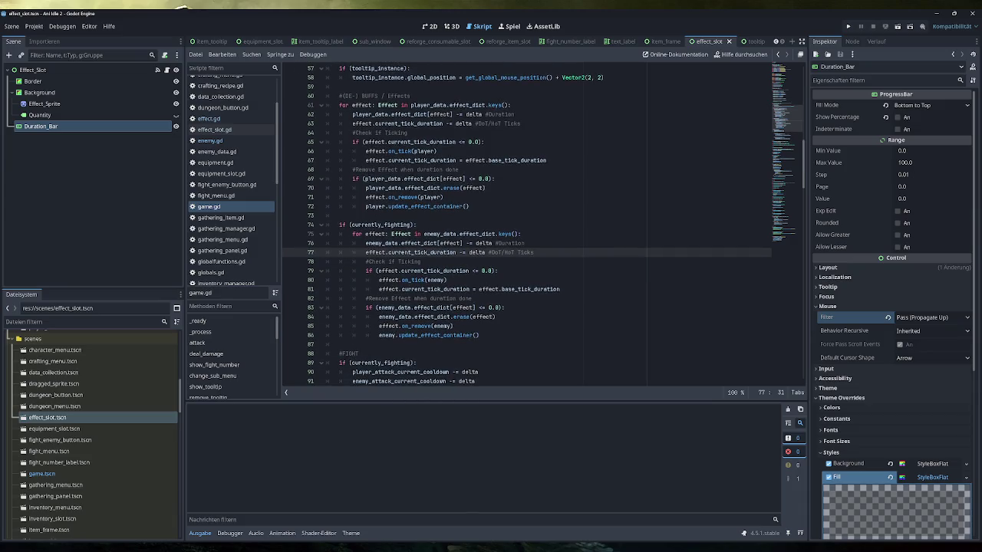
{"action": "left_click", "coordinate": [476, 206]}
{"action": "key", "text": "Return"}
{"action": "type", "text": "player.update_effect_duration_UI("}
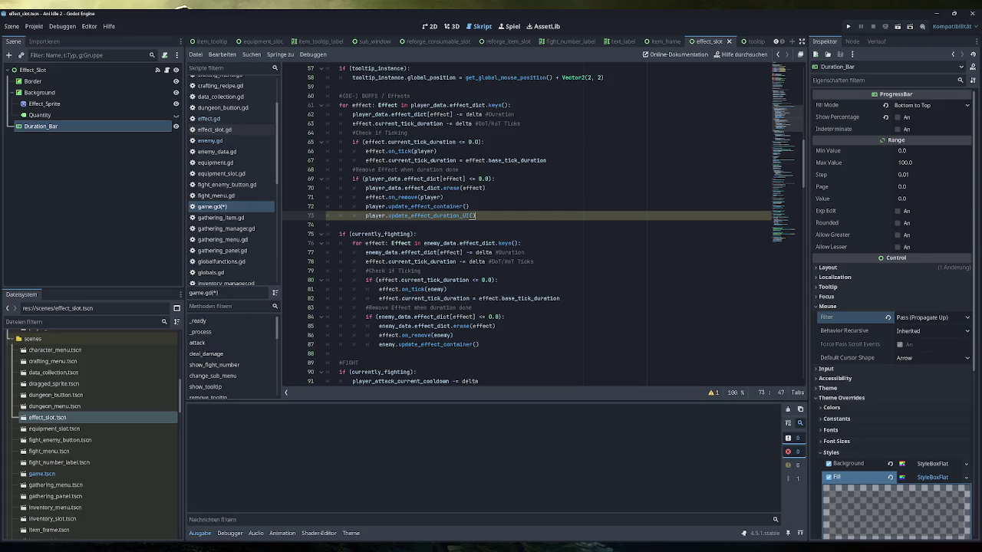
{"action": "key", "text": "ctrl+shift+Left"}
{"action": "key", "text": "ctrl+shift+Left"}
{"action": "key", "text": "ctrl+shift+Left"}
{"action": "key", "text": "ctrl+c"}
Paste the call after the enemy container update as enemy.update_effect_duration_UI() and save game.gd
{"action": "left_click", "coordinate": [479, 344]}
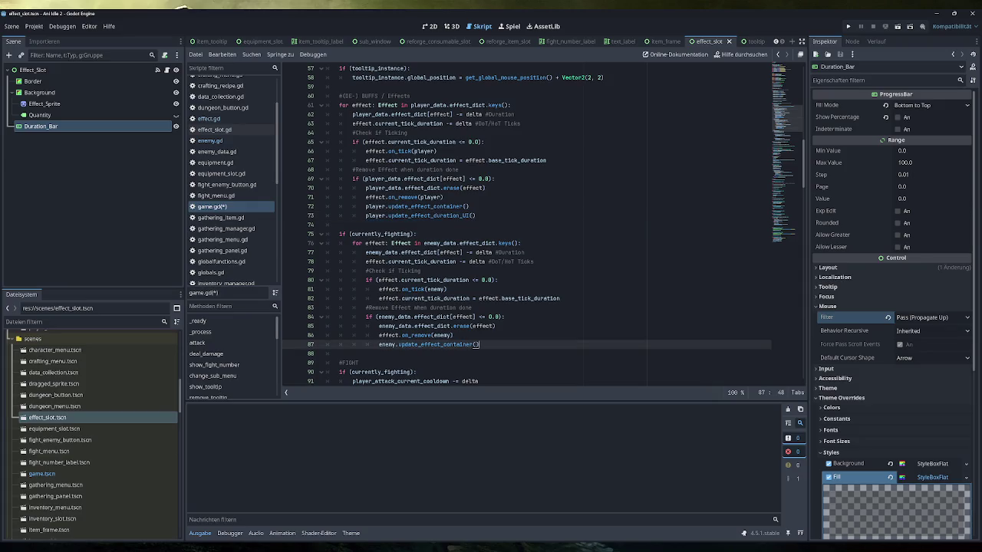
{"action": "key", "text": "Return"}
{"action": "key", "text": "ctrl+v"}
{"action": "left_click_drag", "start_coordinate": [399, 353], "coordinate": [382, 354]}
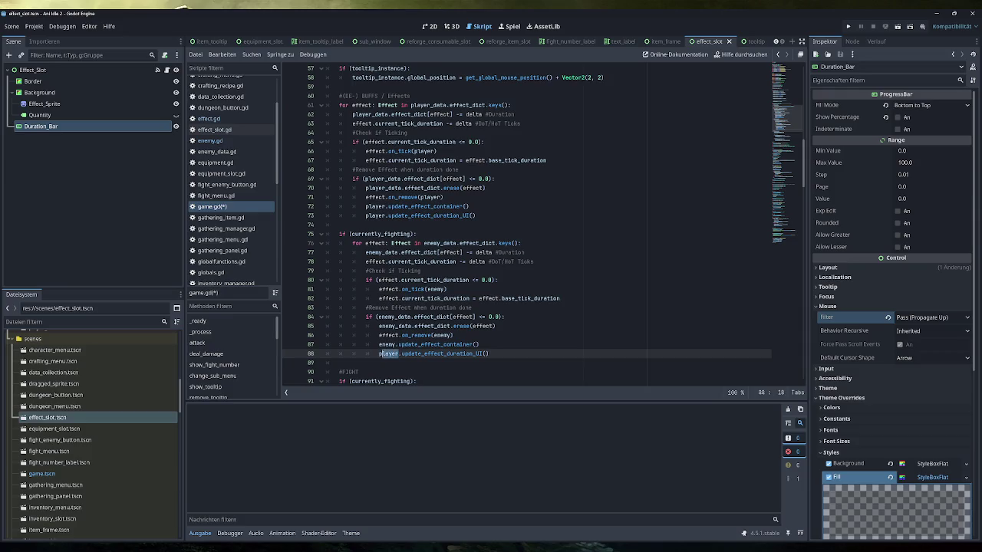
{"action": "key", "text": "BackSpace"}
{"action": "key", "text": "BackSpace"}
{"action": "type", "text": "enemy"}
{"action": "key", "text": "End"}
{"action": "key", "text": "ctrl+s"}
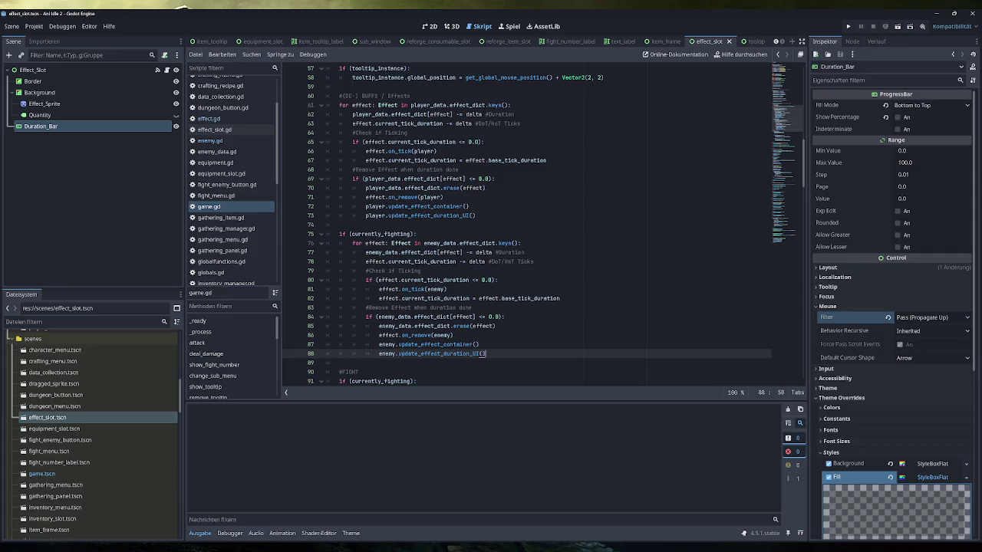
Launch the game and apply the Testing effects to trigger the duration bar update
{"action": "left_click", "coordinate": [847, 26]}
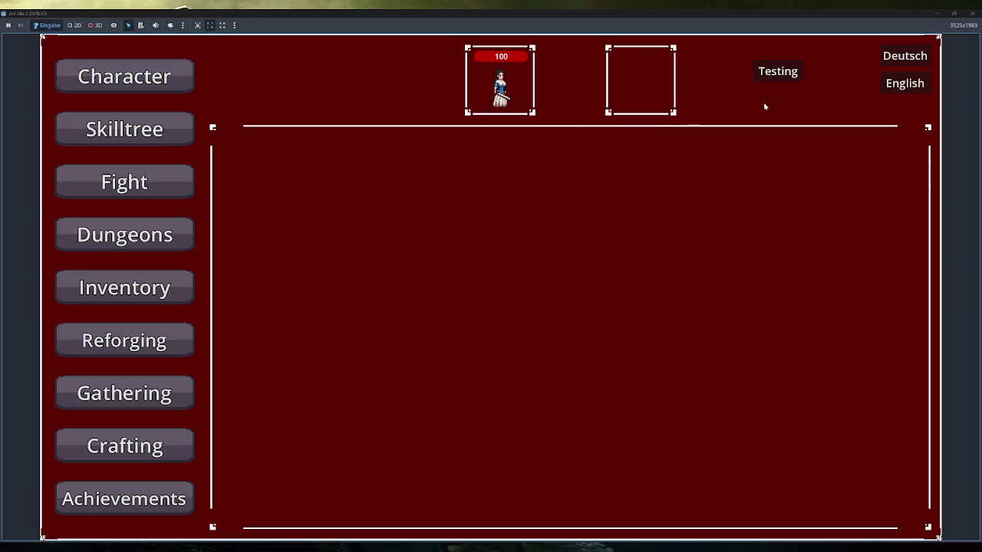
{"action": "left_click", "coordinate": [783, 73]}
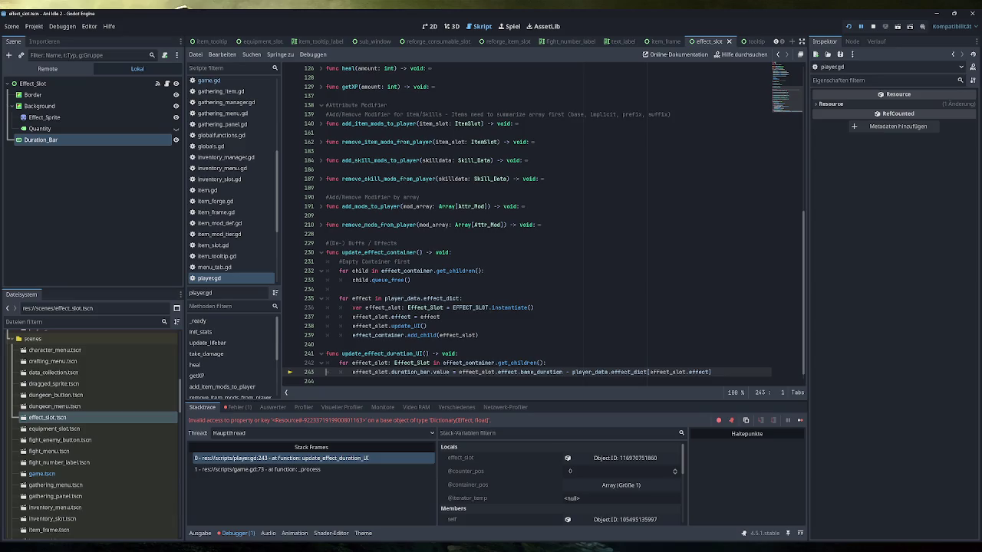
Inspect the debugger values of effect_slot.effect and effect_dict on line 243, then stop debugging
{"action": "scroll", "coordinate": [527, 225], "scroll_direction": "down", "scroll_amount": 1}
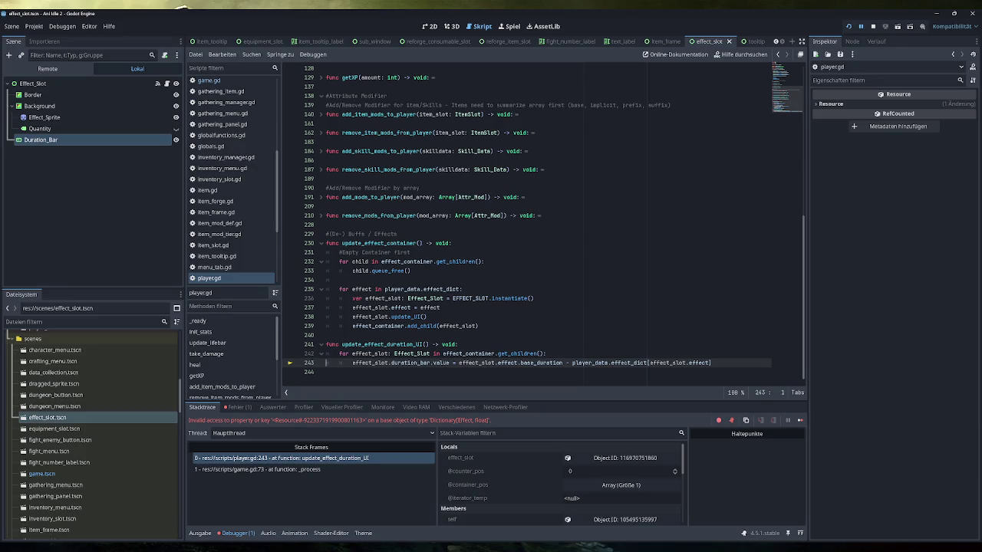
{"action": "mouse_move", "coordinate": [667, 363]}
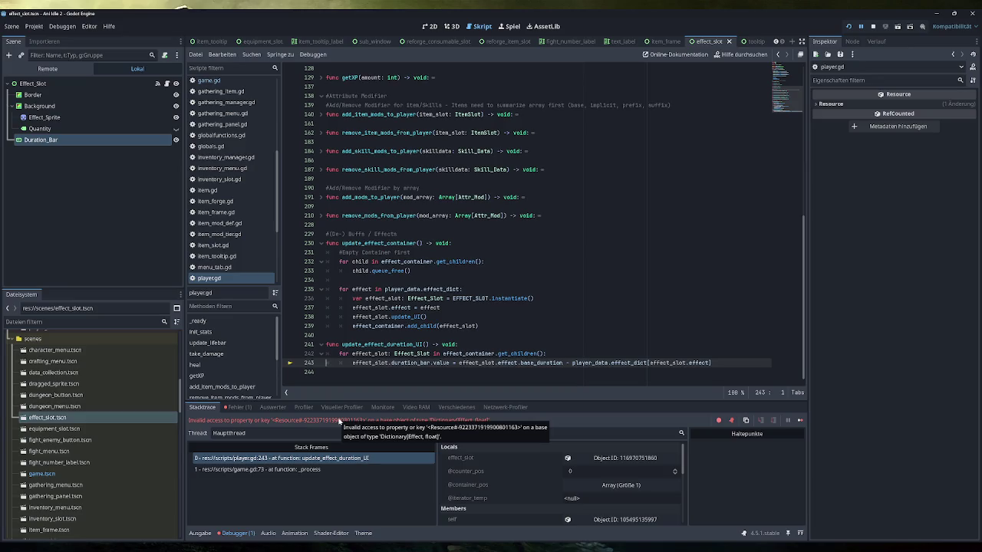
{"action": "left_click_drag", "start_coordinate": [710, 362], "coordinate": [650, 362]}
{"action": "key", "text": "End"}
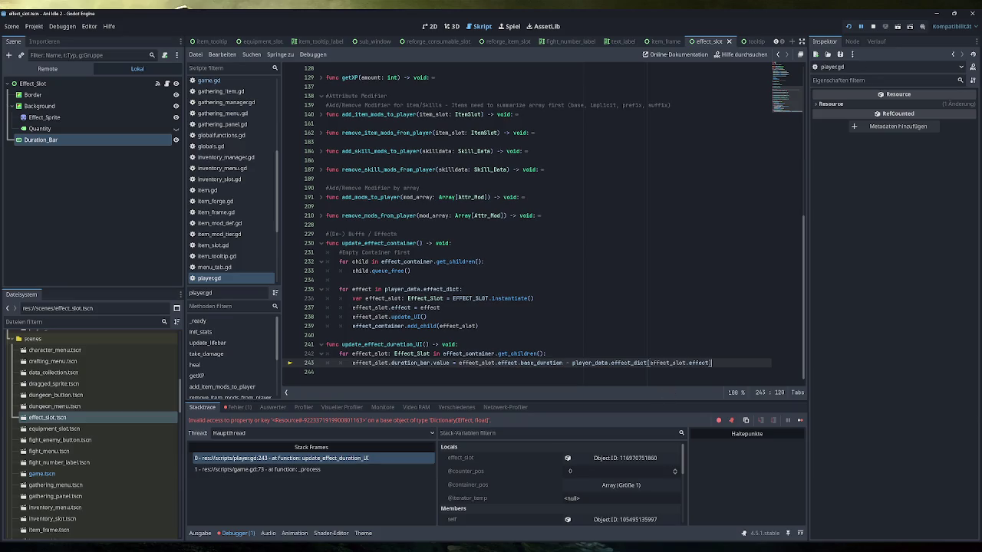
{"action": "mouse_move", "coordinate": [648, 363]}
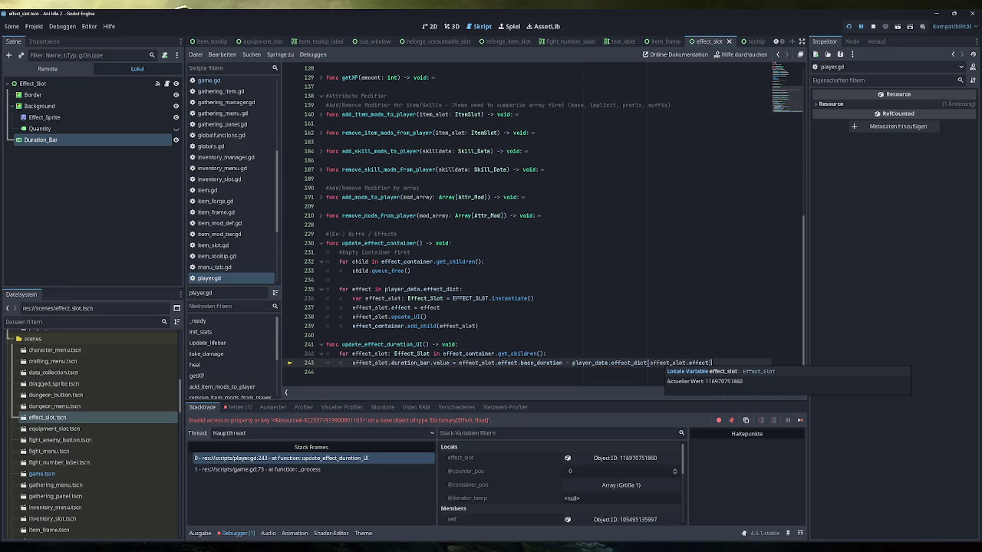
{"action": "mouse_move", "coordinate": [682, 364]}
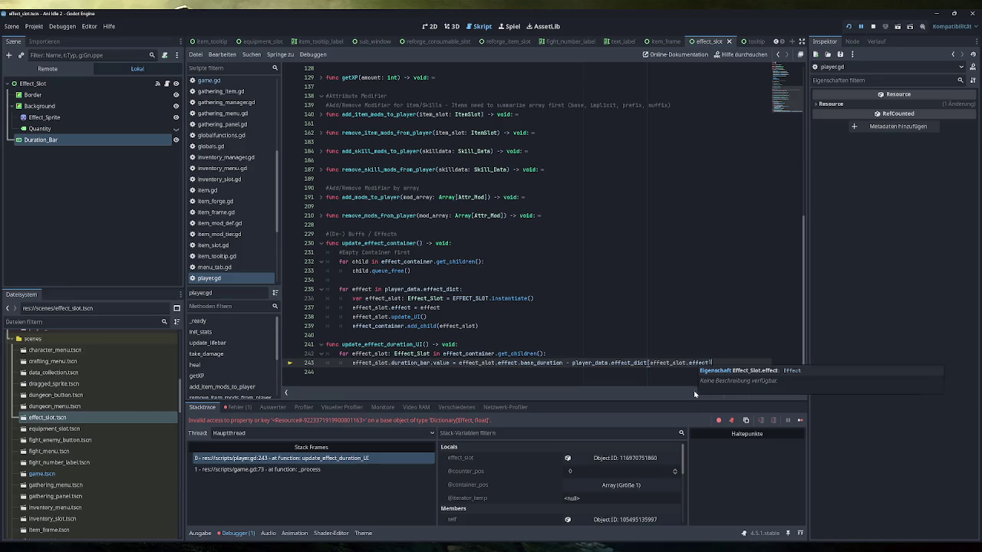
{"action": "left_click", "coordinate": [873, 27]}
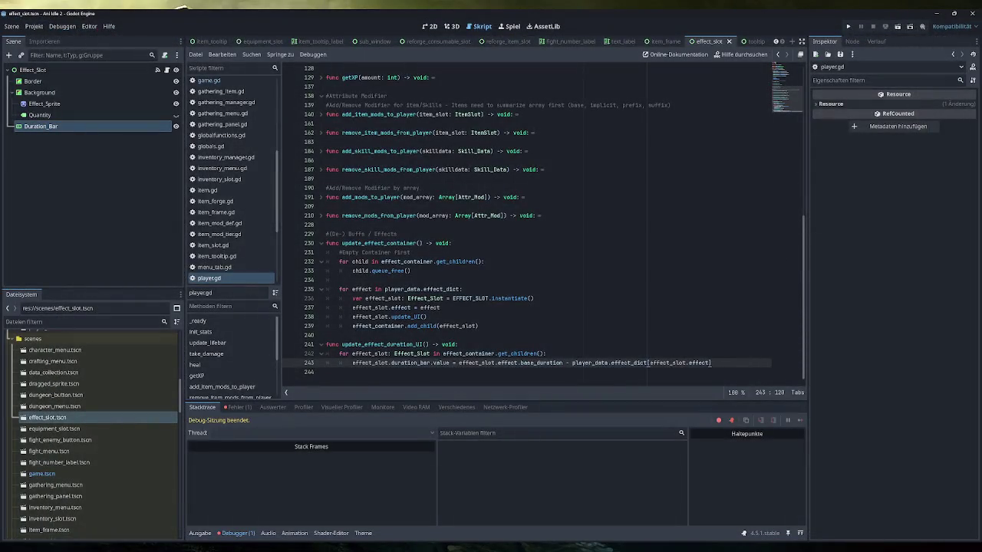
{"action": "scroll", "coordinate": [648, 363], "scroll_direction": "up", "scroll_amount": 10}
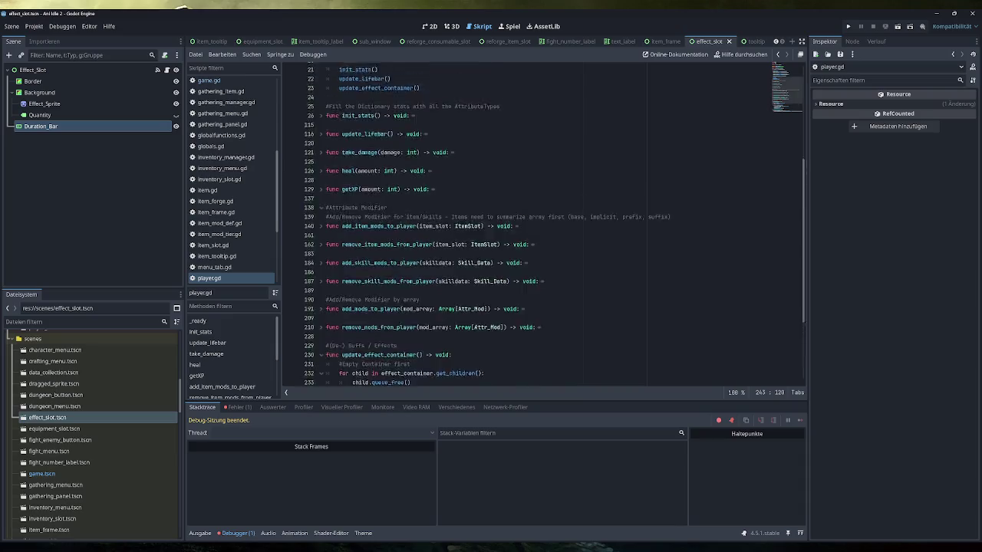
{"action": "scroll", "coordinate": [648, 363], "scroll_direction": "down", "scroll_amount": 10}
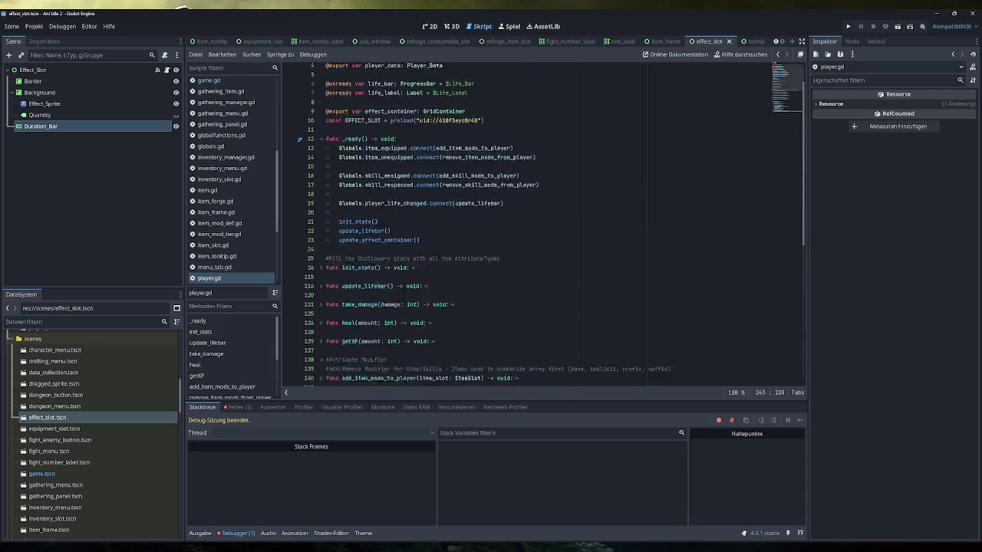
{"action": "scroll", "coordinate": [230, 224], "scroll_direction": "down", "scroll_amount": 2}
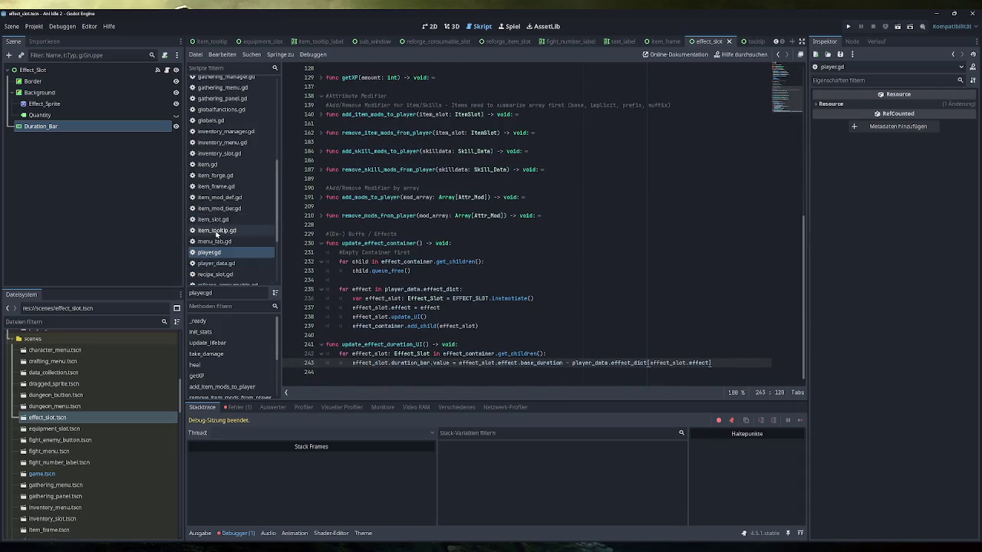
{"action": "left_click", "coordinate": [224, 263]}
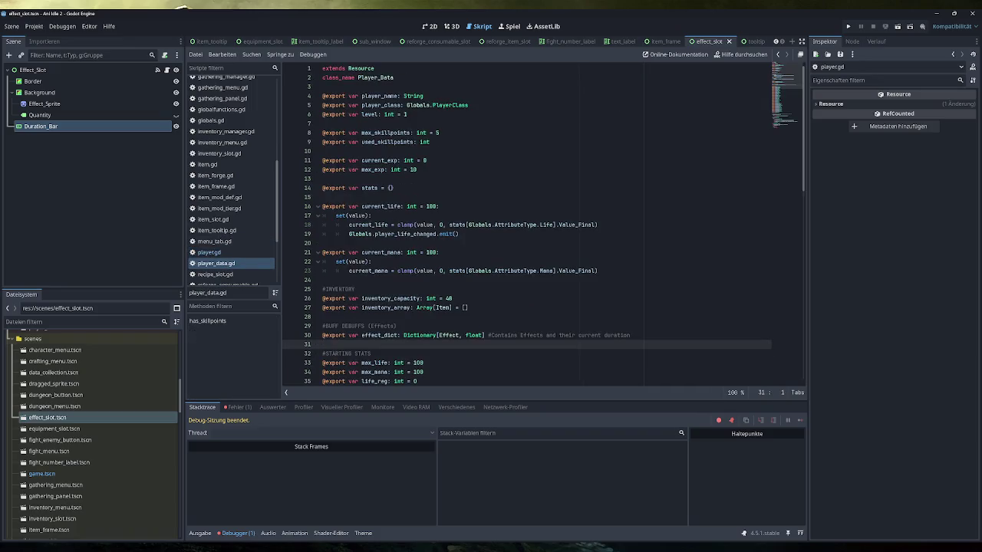
{"action": "double_click", "coordinate": [378, 335]}
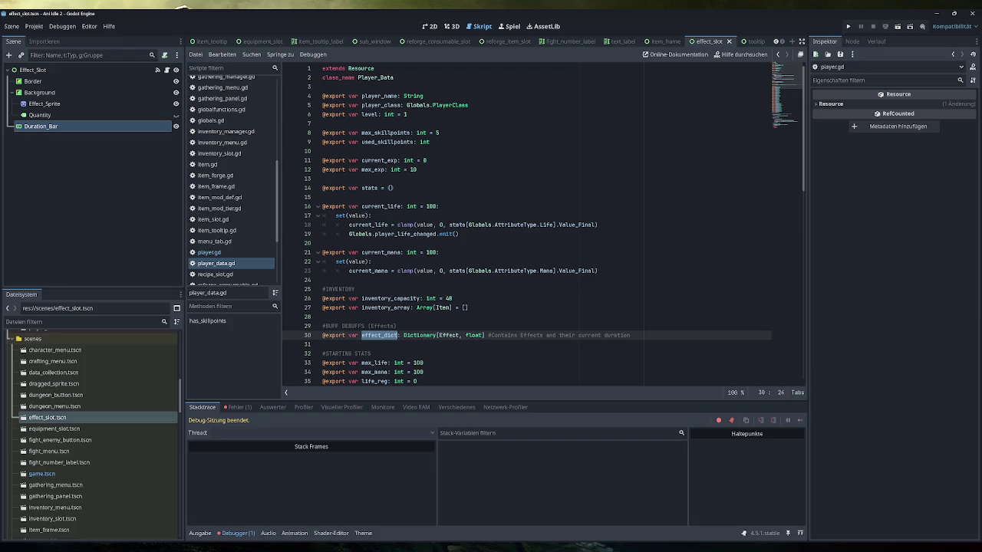
{"action": "left_click", "coordinate": [229, 253]}
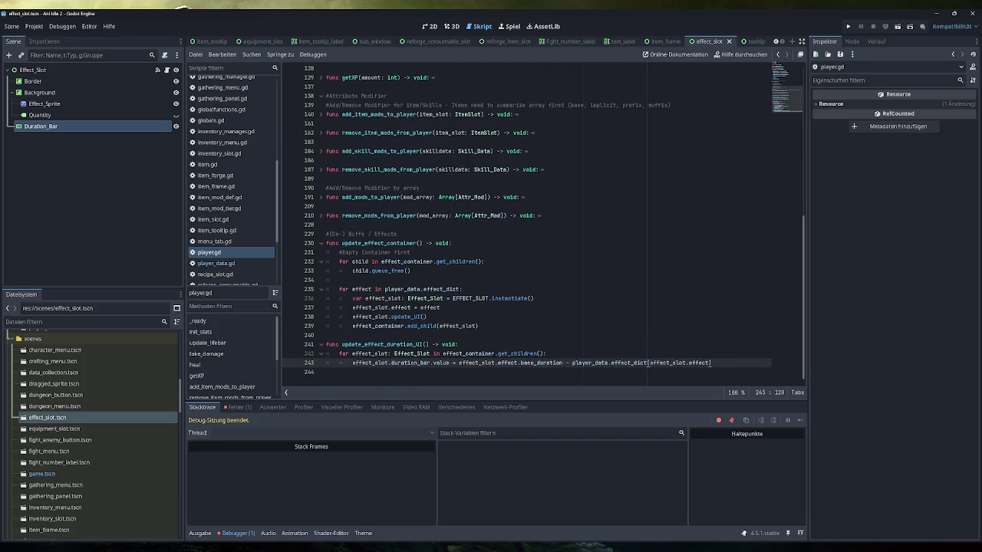
{"action": "mouse_move", "coordinate": [701, 363]}
{"action": "scroll", "coordinate": [246, 210], "scroll_direction": "up", "scroll_amount": 5}
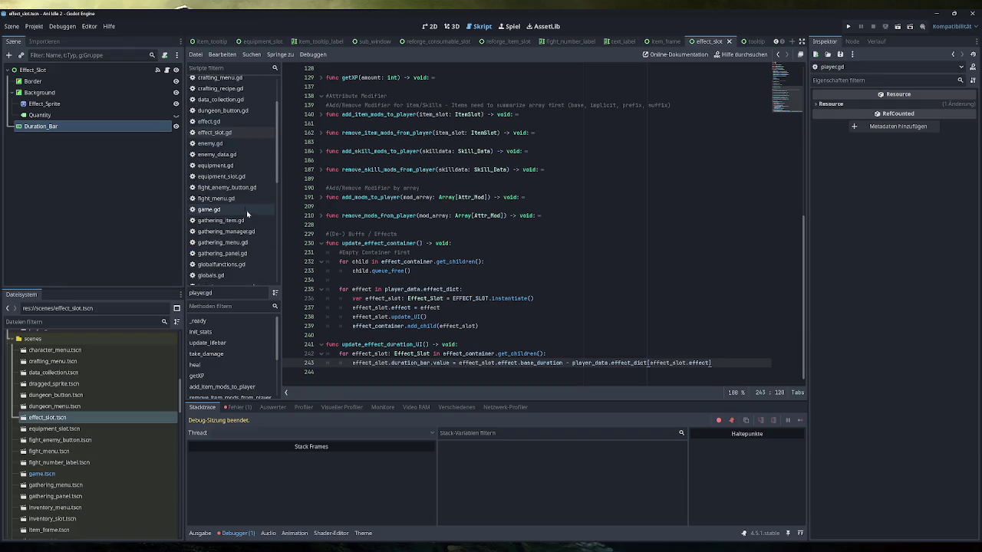
{"action": "left_click", "coordinate": [236, 132]}
{"action": "double_click", "coordinate": [397, 96]}
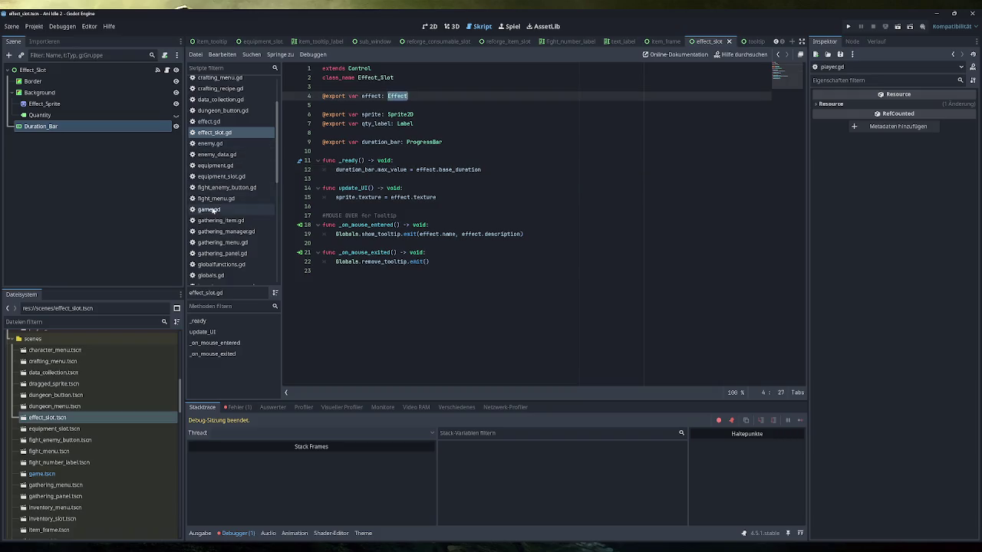
{"action": "scroll", "coordinate": [218, 211], "scroll_direction": "down", "scroll_amount": 6}
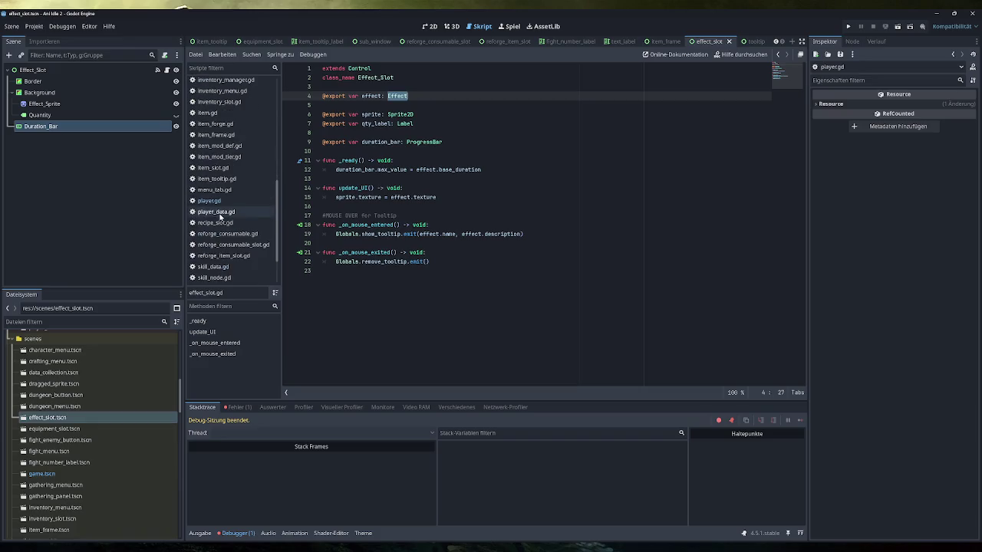
{"action": "left_click", "coordinate": [223, 202]}
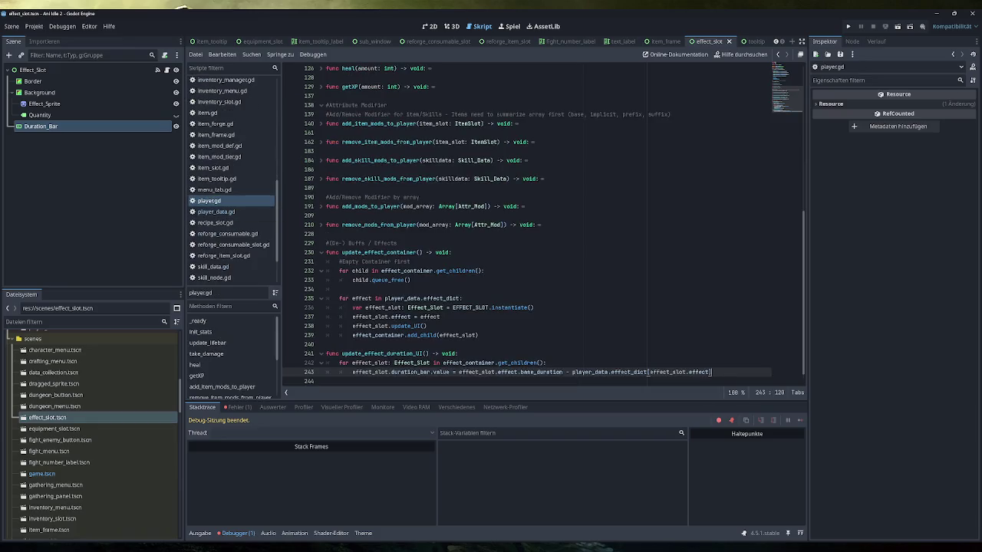
{"action": "scroll", "coordinate": [527, 224], "scroll_direction": "down", "scroll_amount": 1}
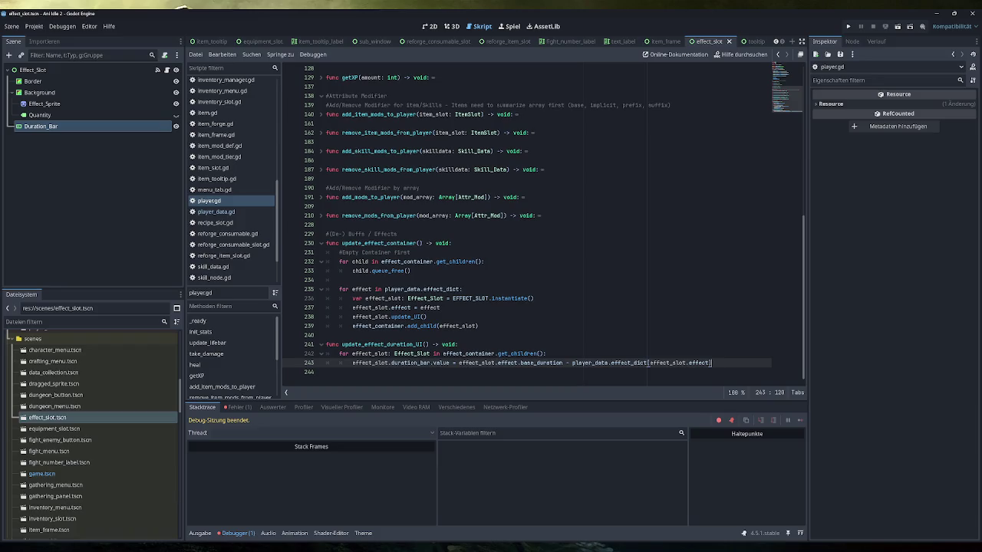
{"action": "left_click_drag", "start_coordinate": [536, 299], "coordinate": [353, 299]}
{"action": "left_click_drag", "start_coordinate": [440, 308], "coordinate": [352, 308]}
{"action": "left_click_drag", "start_coordinate": [462, 289], "coordinate": [369, 289]}
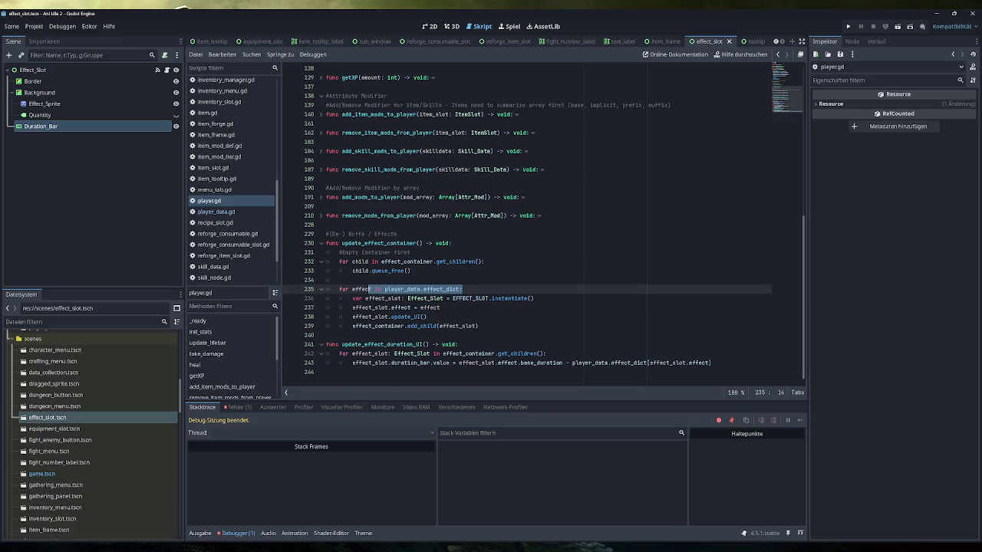
{"action": "left_click", "coordinate": [440, 307]}
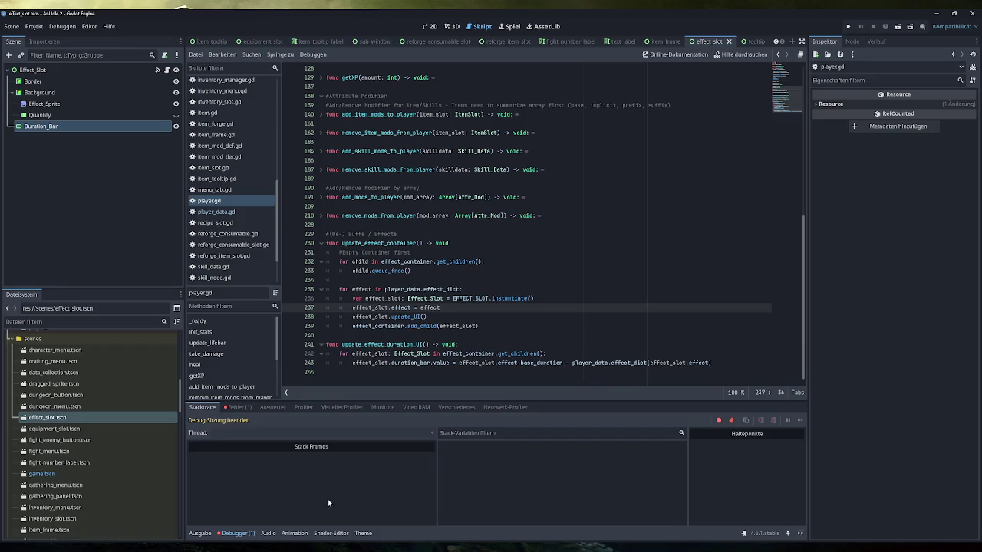
Show the Debugger's Fehler (1) tab and read the invalid Dictionary key error at player.gd line 243
{"action": "left_click", "coordinate": [239, 533]}
{"action": "left_click", "coordinate": [238, 532]}
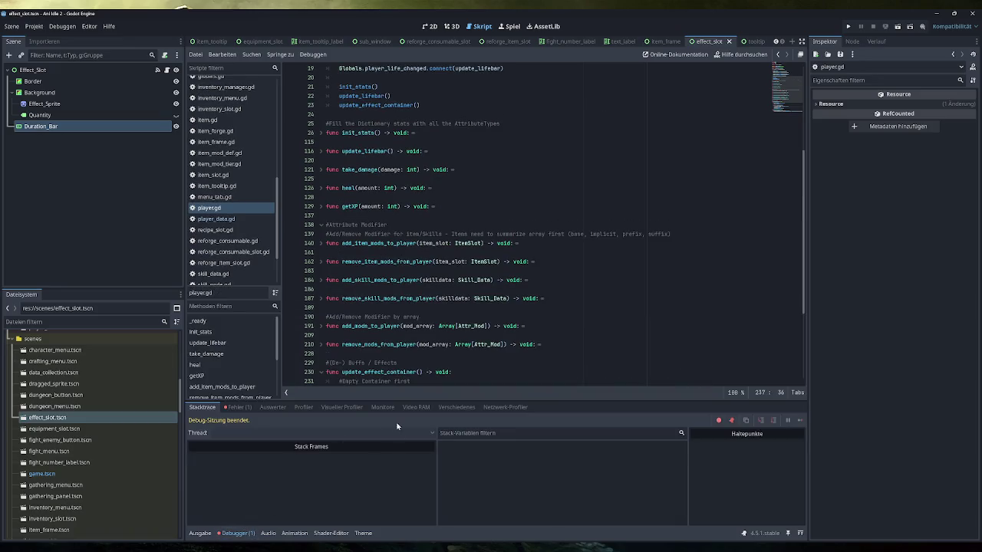
{"action": "left_click", "coordinate": [238, 408]}
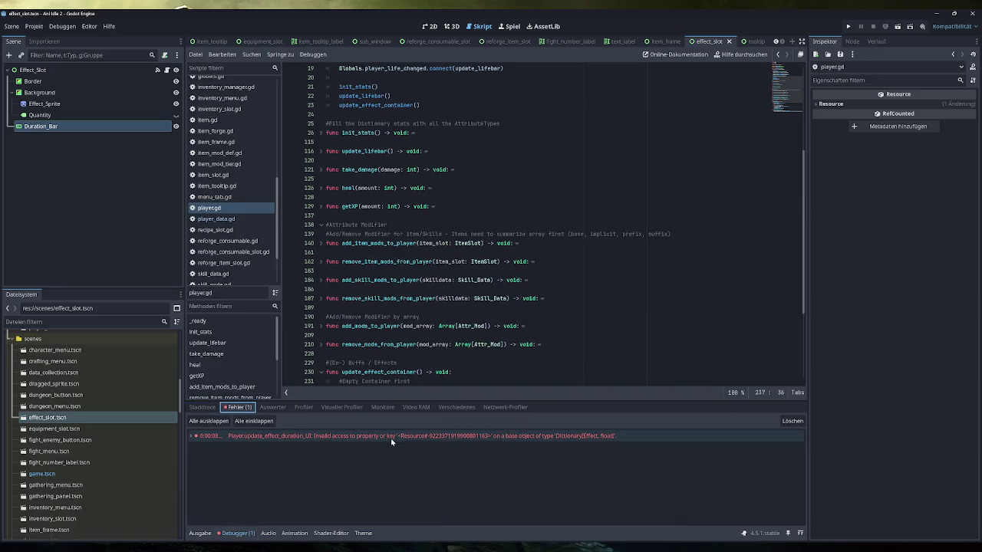
{"action": "mouse_move", "coordinate": [458, 443]}
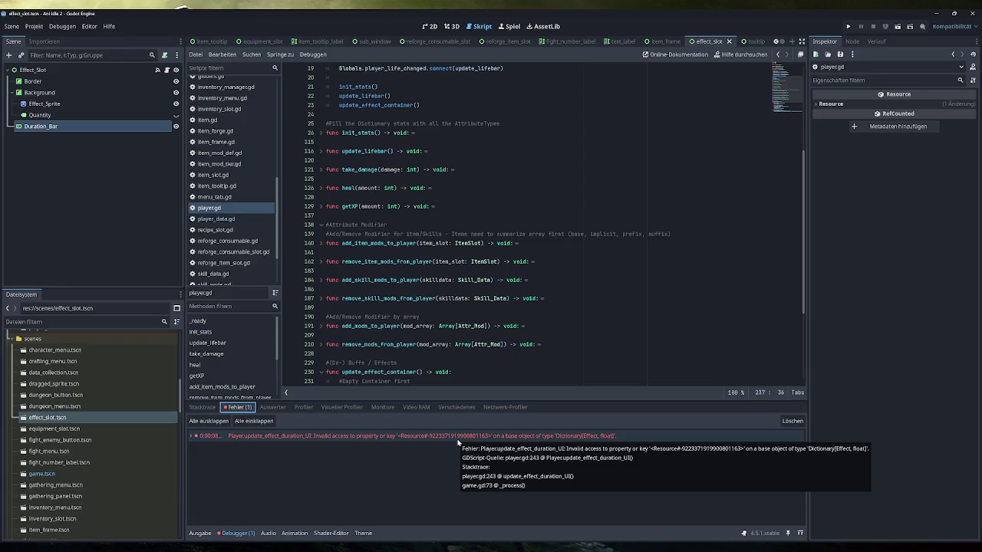
{"action": "scroll", "coordinate": [537, 230], "scroll_direction": "down", "scroll_amount": 5}
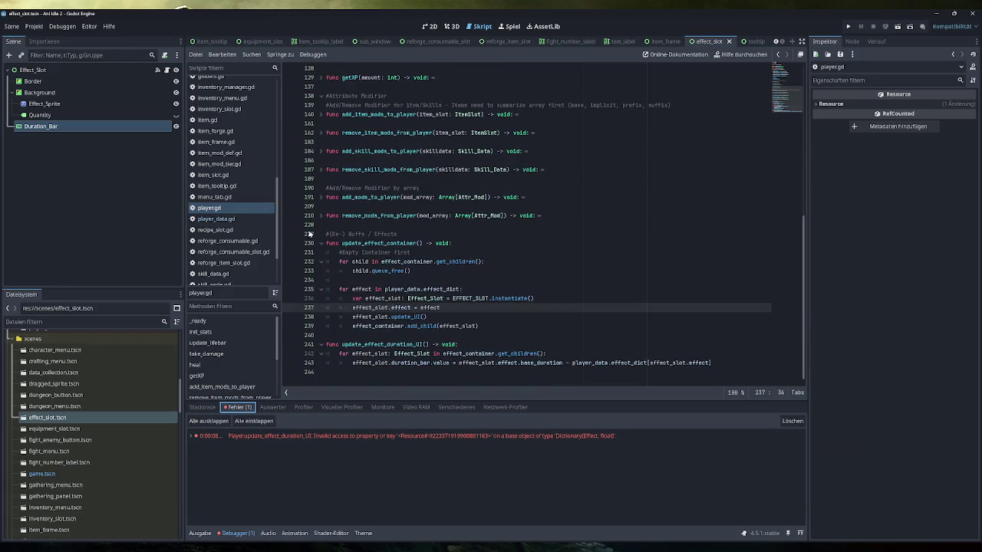
{"action": "scroll", "coordinate": [230, 168], "scroll_direction": "up", "scroll_amount": 5}
{"action": "left_click", "coordinate": [208, 139]}
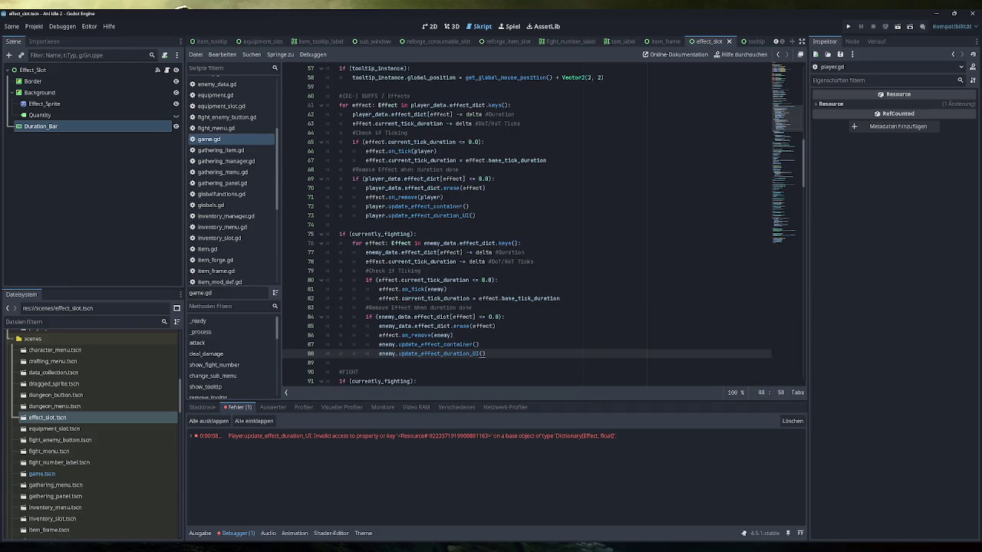
{"action": "mouse_move", "coordinate": [430, 252]}
{"action": "left_click_drag", "start_coordinate": [475, 215], "coordinate": [353, 216]}
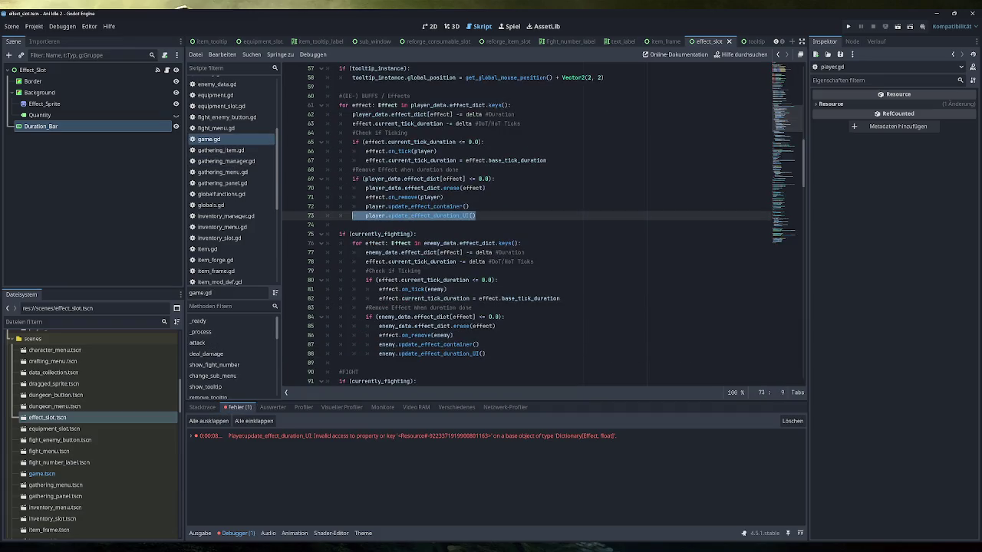
{"action": "key", "text": "shift+Home"}
{"action": "scroll", "coordinate": [543, 225], "scroll_direction": "up", "scroll_amount": 1}
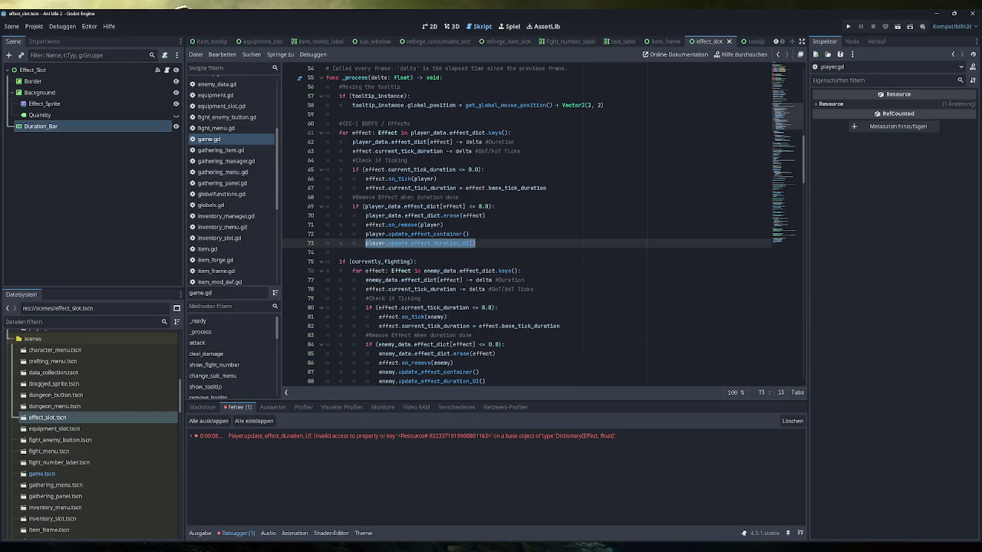
{"action": "key", "text": "Up"}
{"action": "key", "text": "End"}
{"action": "key", "text": "ctrl+shift+Left"}
{"action": "key", "text": "ctrl+shift+Left"}
{"action": "key", "text": "ctrl+shift+Left"}
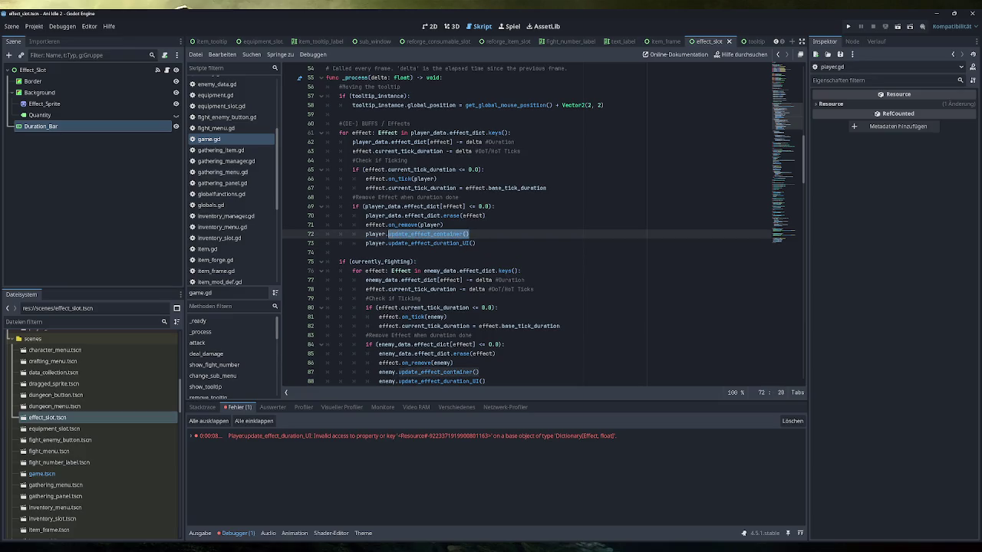
{"action": "scroll", "coordinate": [229, 222], "scroll_direction": "down", "scroll_amount": 5}
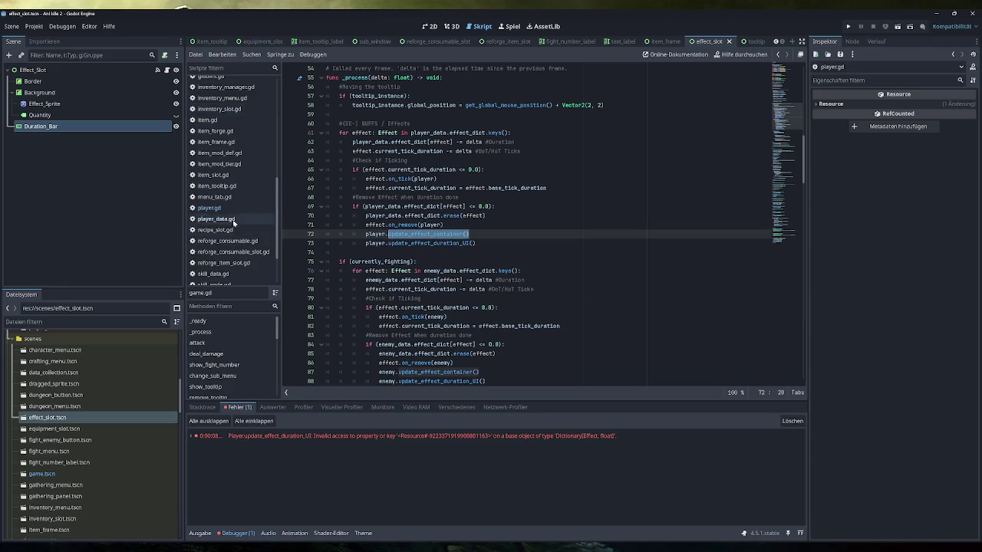
{"action": "left_click", "coordinate": [228, 208]}
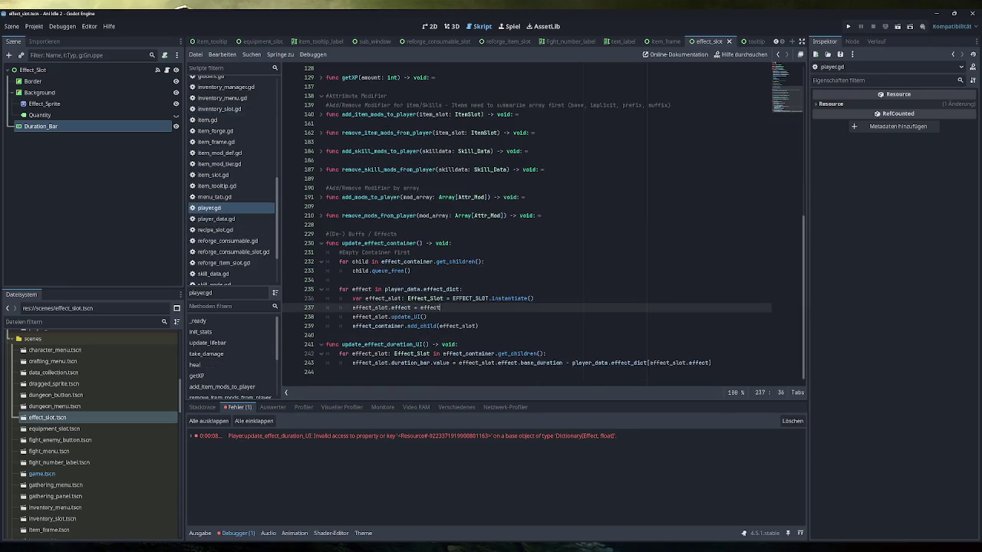
{"action": "key", "text": "Down"}
{"action": "key", "text": "Down"}
{"action": "key", "text": "End"}
{"action": "key", "text": "shift+Up"}
{"action": "key", "text": "shift+Up"}
{"action": "key", "text": "shift+Up"}
{"action": "key", "text": "shift+Home"}
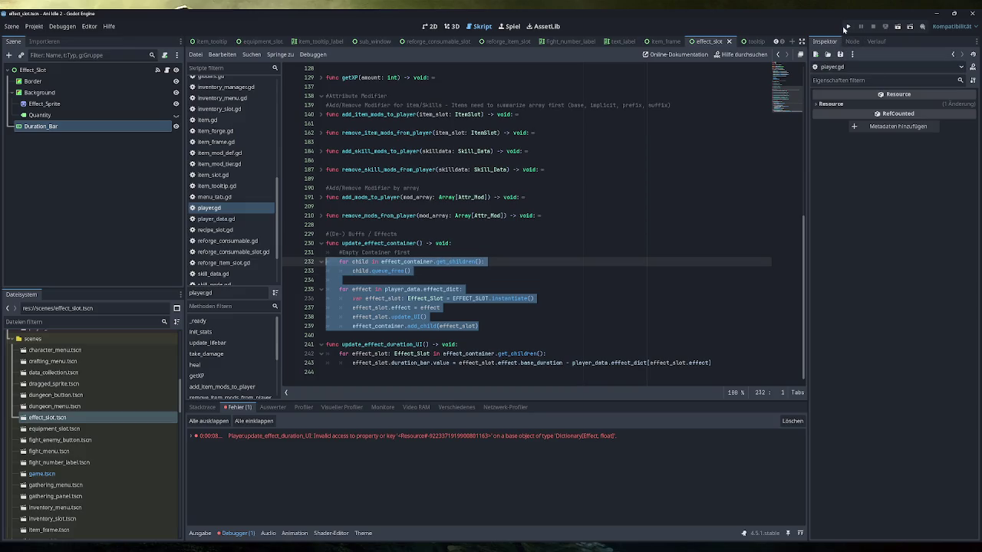
Run and stop the game, then review the line 242 get_children() loop and the Fehler error list
{"action": "left_click", "coordinate": [847, 27]}
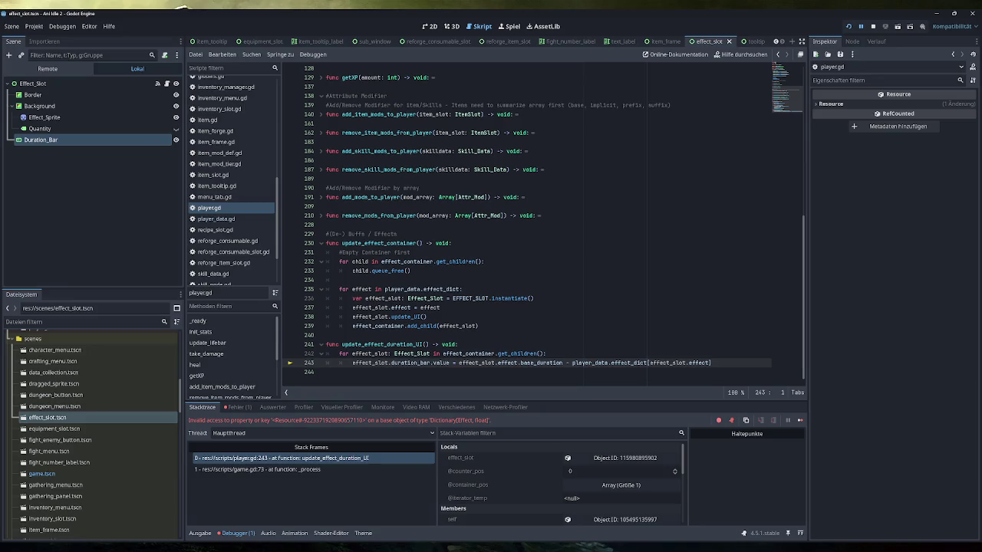
{"action": "left_click", "coordinate": [873, 26]}
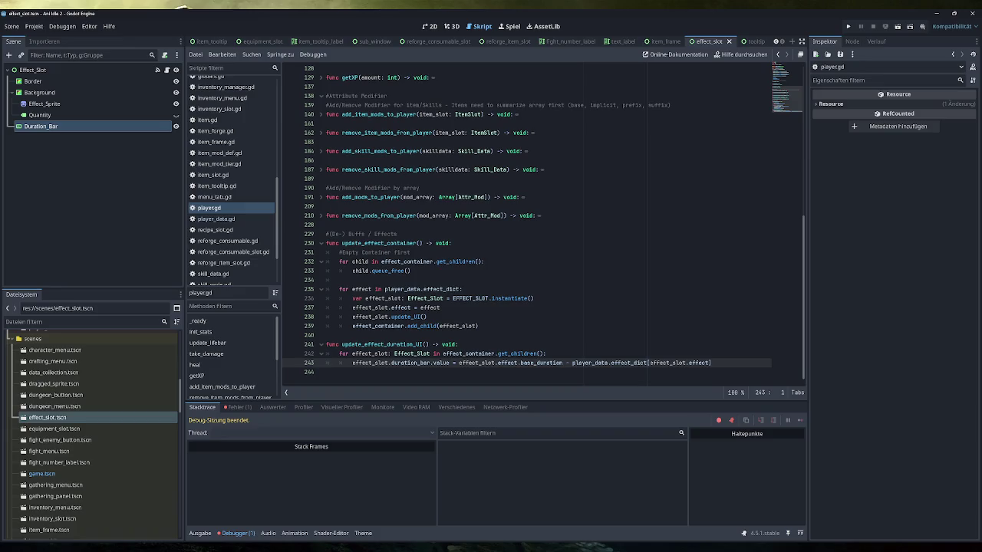
{"action": "left_click_drag", "start_coordinate": [452, 243], "coordinate": [326, 243]}
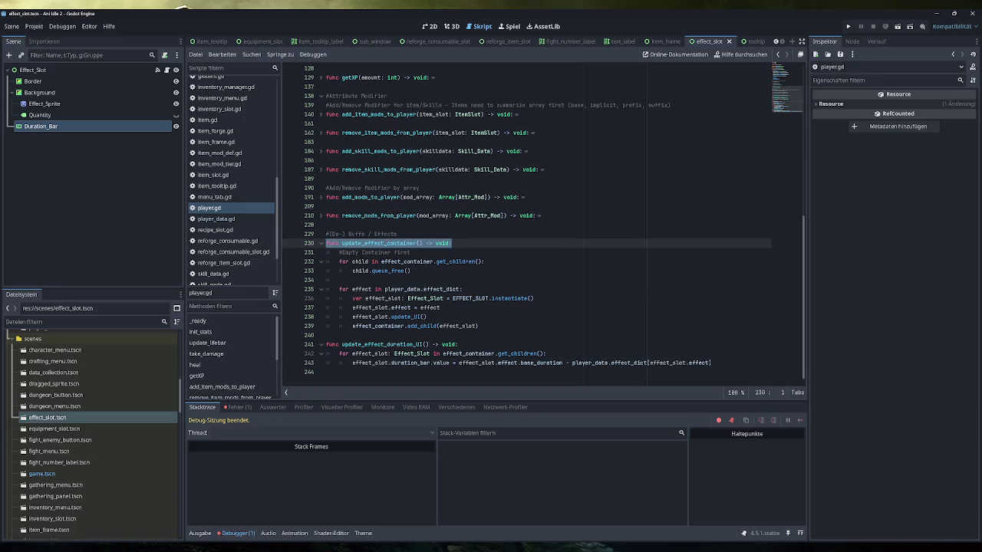
{"action": "mouse_move", "coordinate": [445, 289]}
{"action": "mouse_move", "coordinate": [429, 262]}
{"action": "left_click_drag", "start_coordinate": [546, 354], "coordinate": [340, 353]}
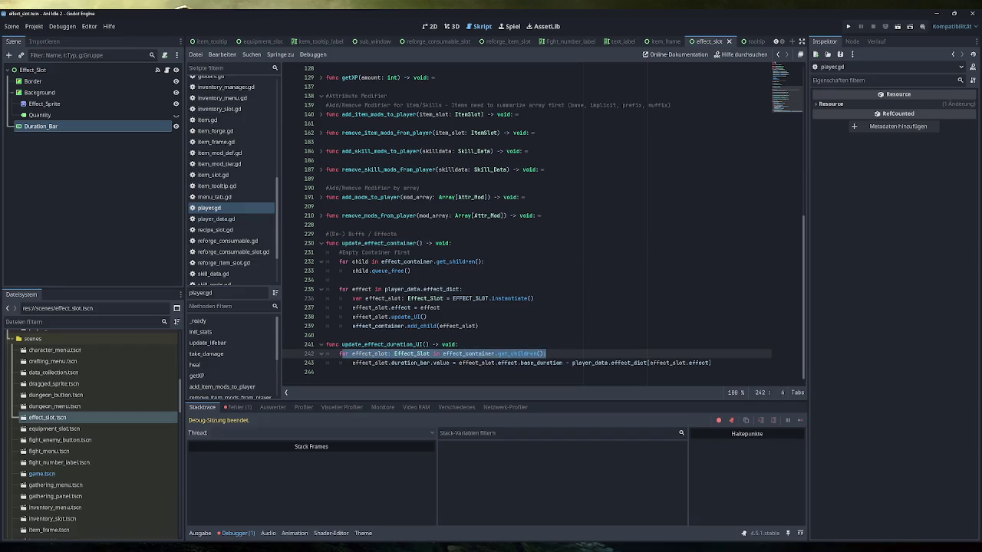
{"action": "left_click", "coordinate": [542, 353]}
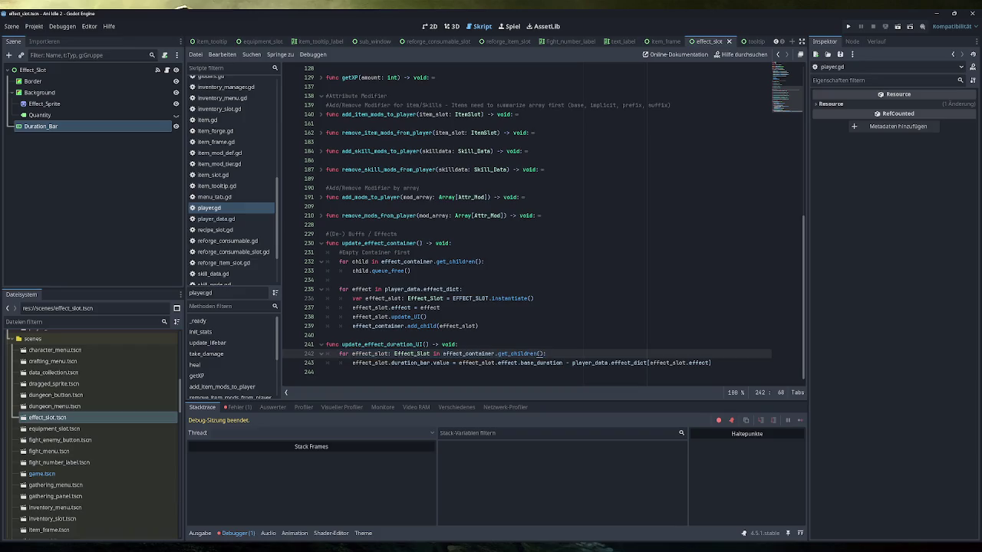
{"action": "left_click", "coordinate": [238, 407]}
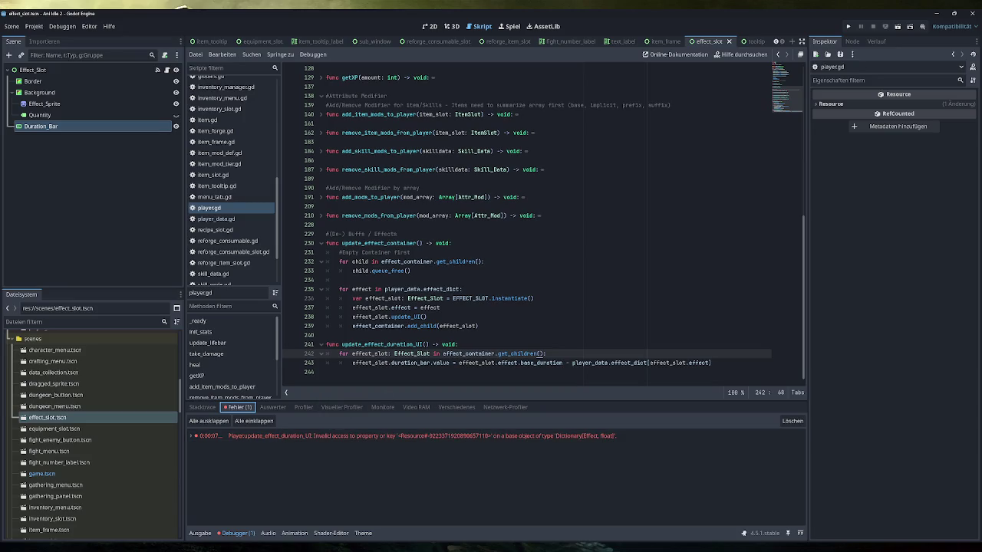
{"action": "double_click", "coordinate": [369, 354]}
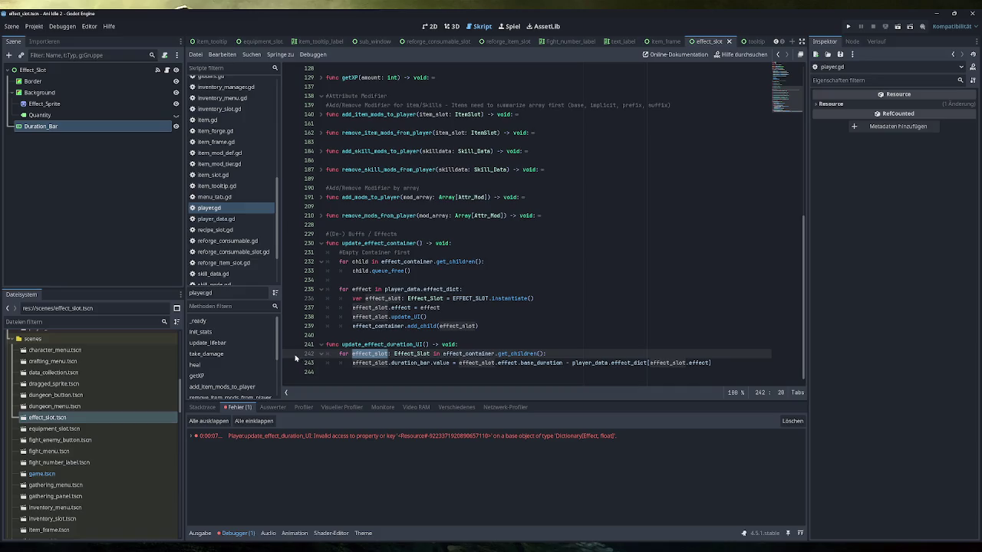
Run to the line 242 breakpoint via Testen, stop the debug session, and open game.gd
{"action": "left_click", "coordinate": [849, 26]}
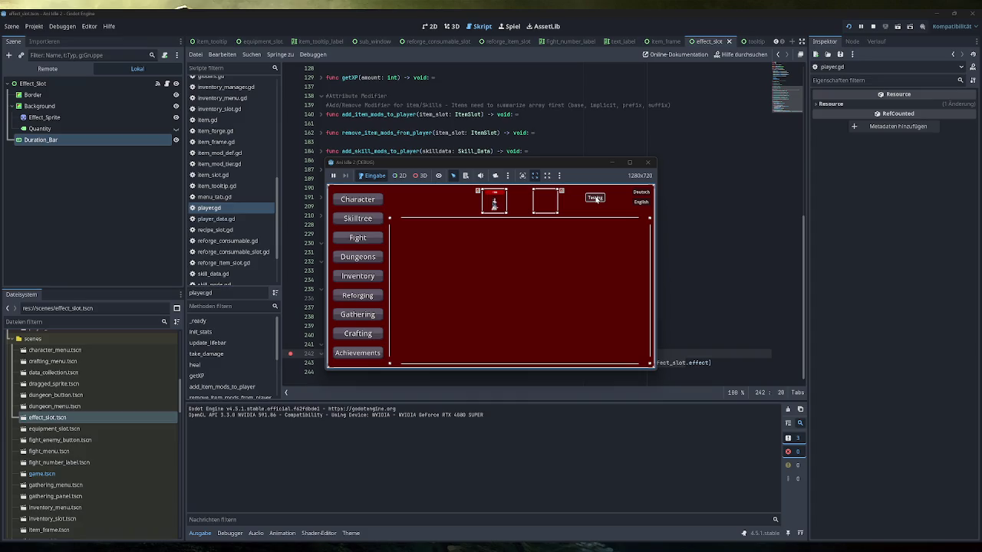
{"action": "left_click", "coordinate": [596, 198]}
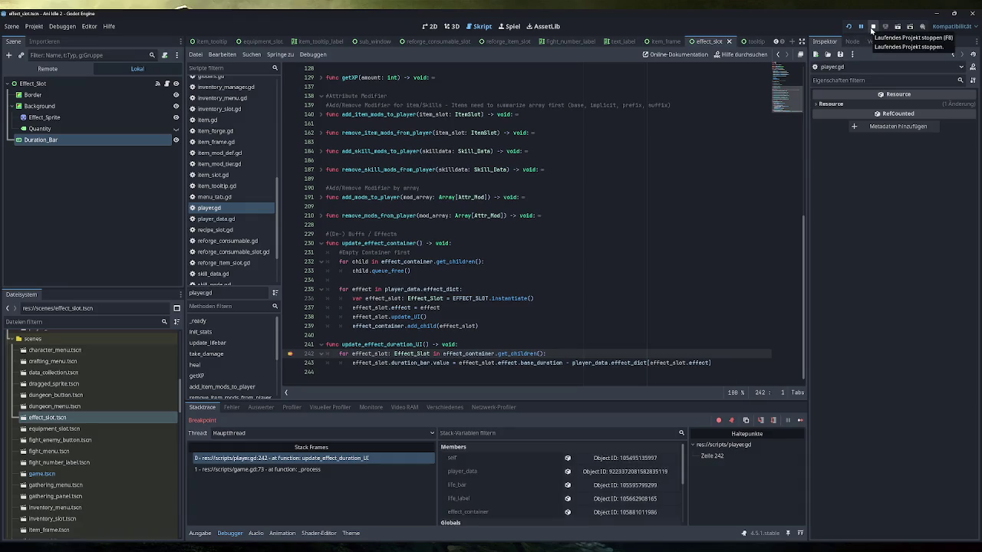
{"action": "left_click", "coordinate": [873, 26]}
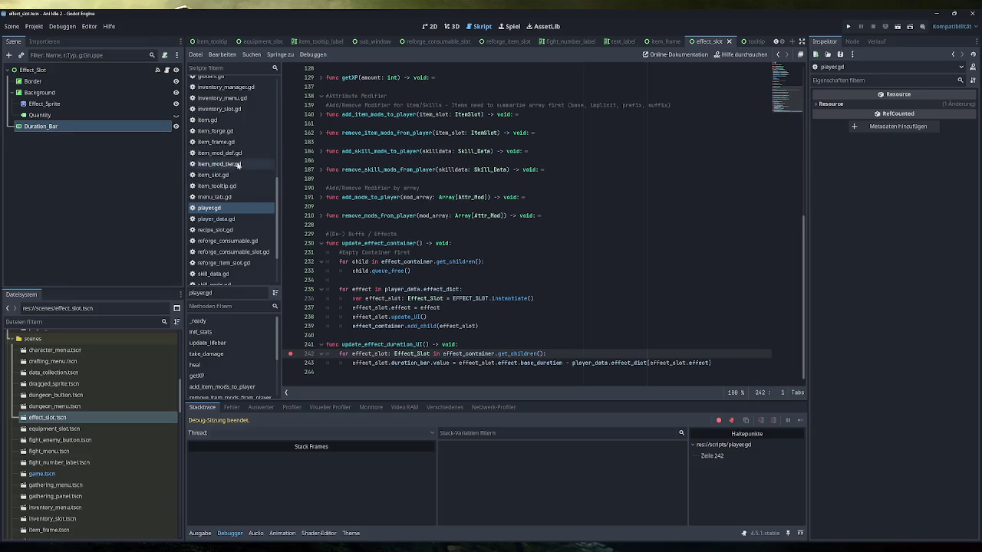
{"action": "scroll", "coordinate": [223, 139], "scroll_direction": "up", "scroll_amount": 3}
{"action": "left_click", "coordinate": [209, 87]}
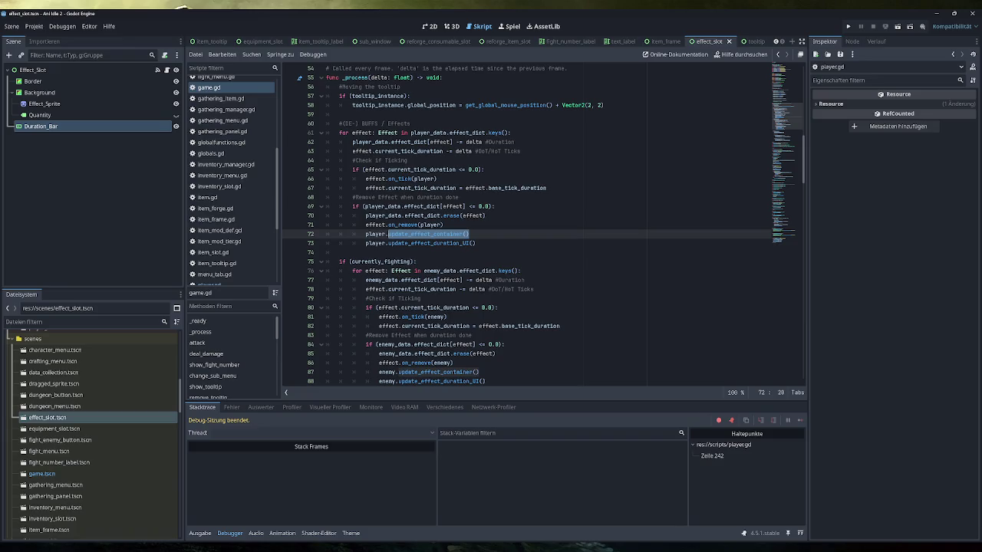
Cut the player.update_effect_duration_UI() call from line 73
{"action": "left_click", "coordinate": [468, 234]}
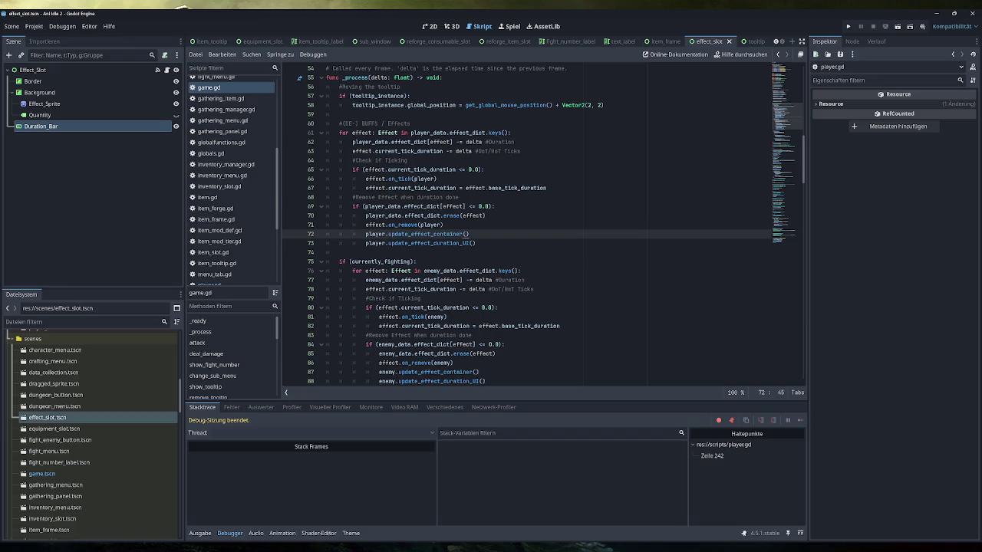
{"action": "left_click_drag", "start_coordinate": [475, 243], "coordinate": [366, 243]}
{"action": "key", "text": "ctrl+c"}
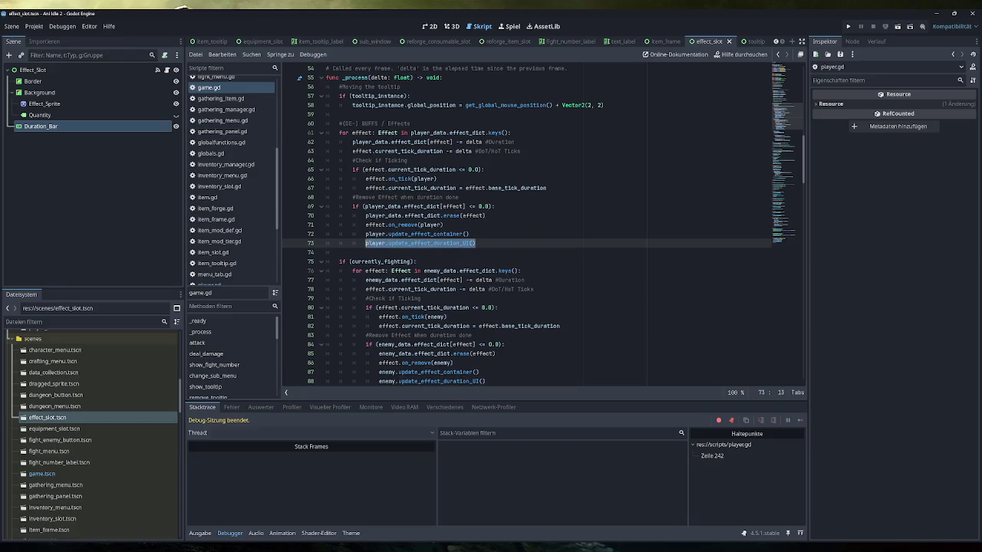
{"action": "key", "text": "BackSpace"}
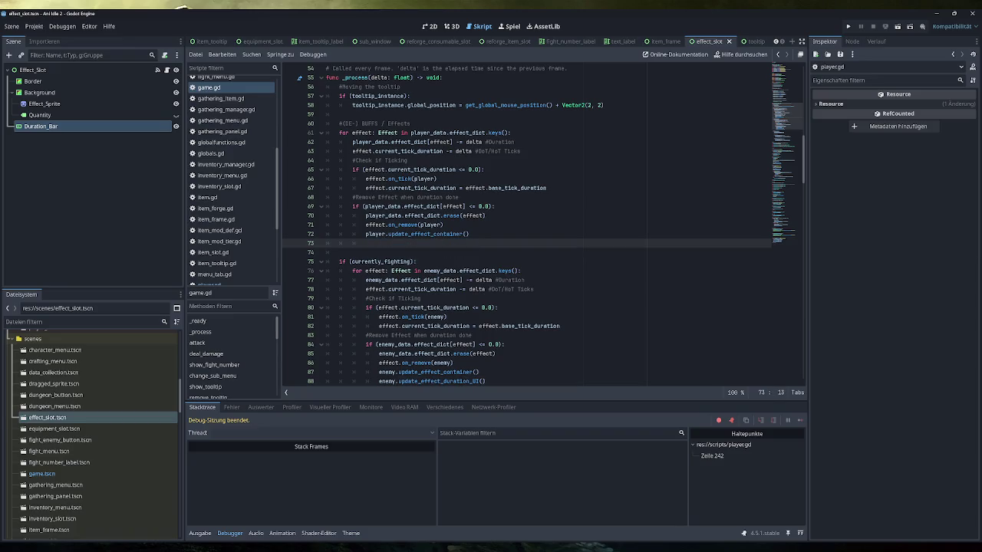
{"action": "key", "text": "BackSpace"}
{"action": "key", "text": "BackSpace"}
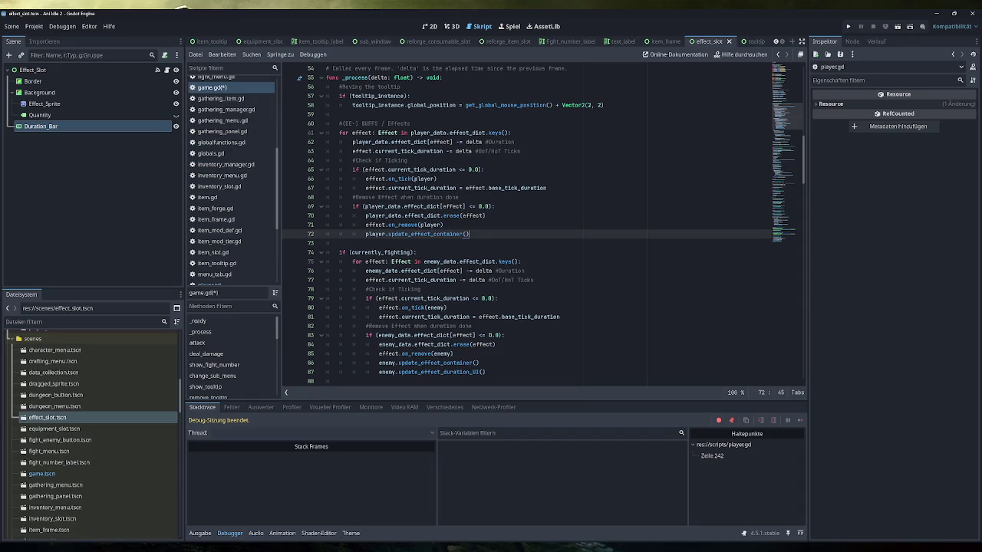
Insert player.update_effect_duration_UI() after the player duration decrement on line 62
{"action": "left_click", "coordinate": [514, 142]}
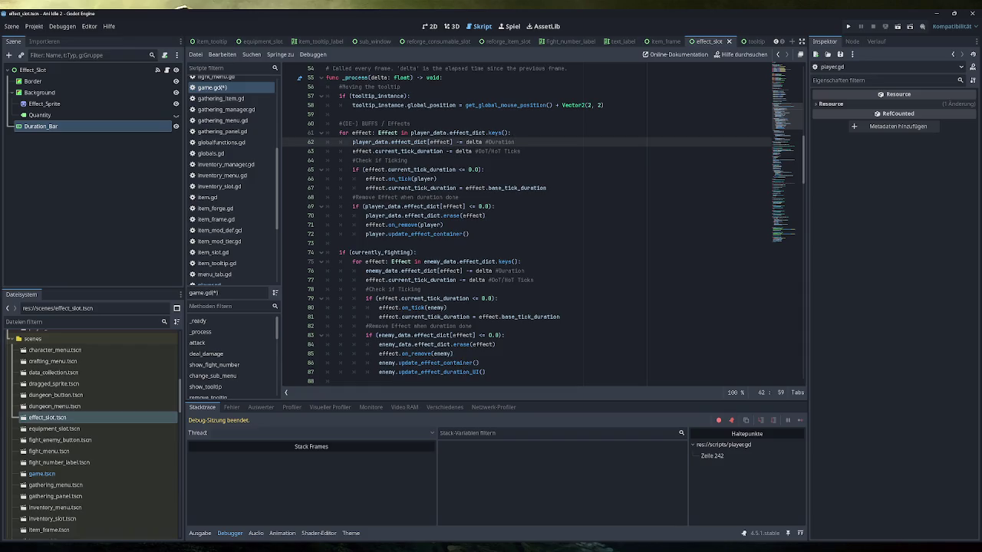
{"action": "mouse_move", "coordinate": [429, 234]}
{"action": "key", "text": "Return"}
{"action": "key", "text": "ctrl+v"}
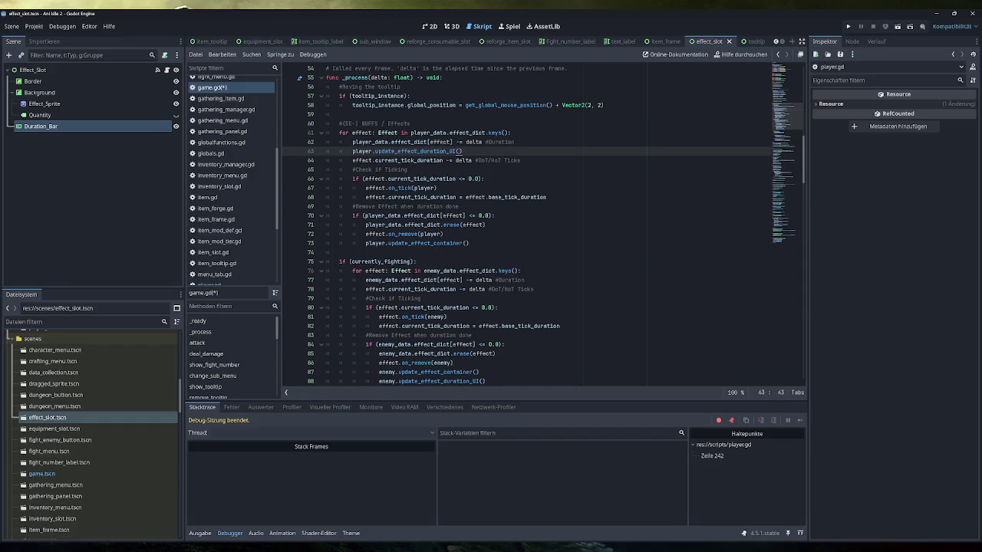
{"action": "scroll", "coordinate": [543, 225], "scroll_direction": "down", "scroll_amount": 2}
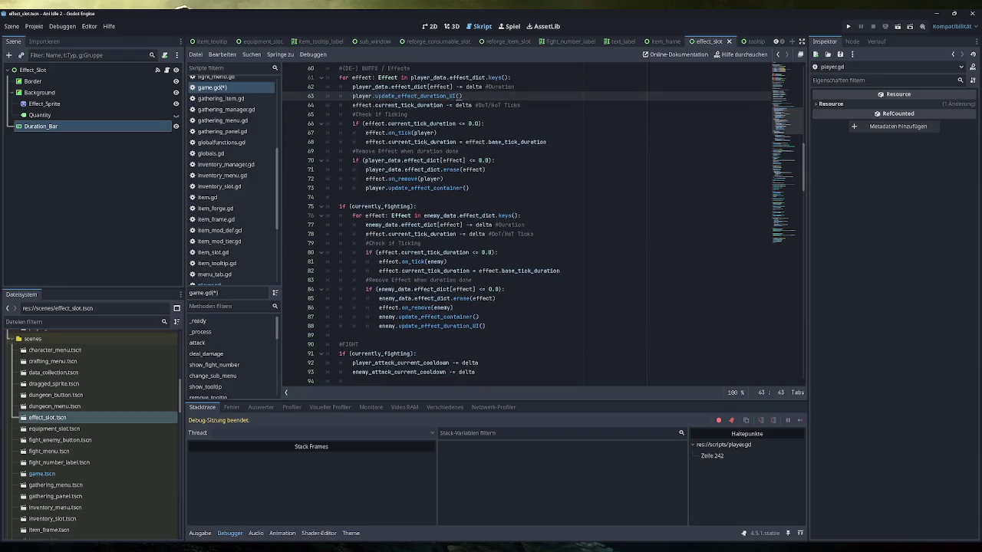
Add enemy.update_effect_duration_UI() after line 77, delete the old duplicate call, and save
{"action": "left_click_drag", "start_coordinate": [485, 325], "coordinate": [378, 326]}
{"action": "key", "text": "ctrl+c"}
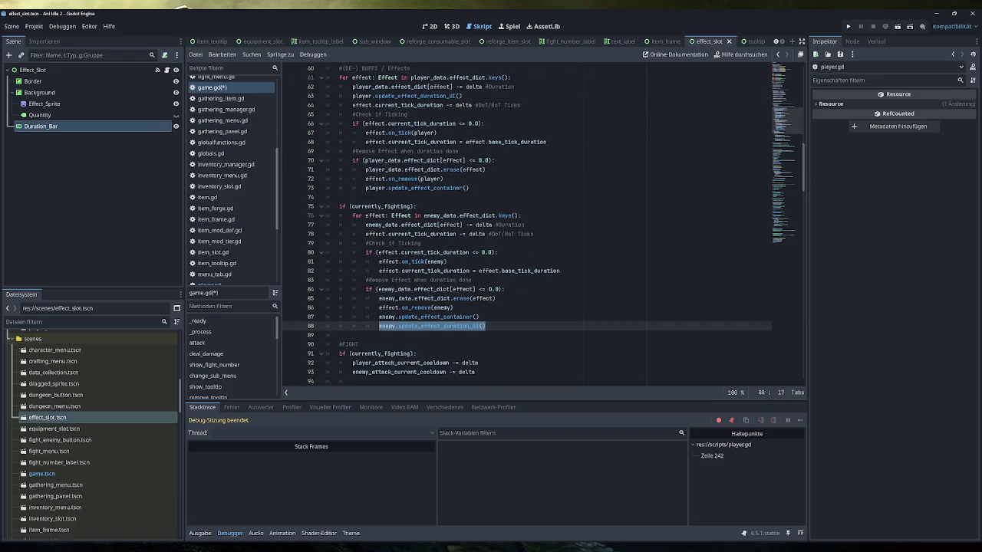
{"action": "left_click", "coordinate": [523, 224]}
{"action": "key", "text": "Return"}
{"action": "key", "text": "ctrl+v"}
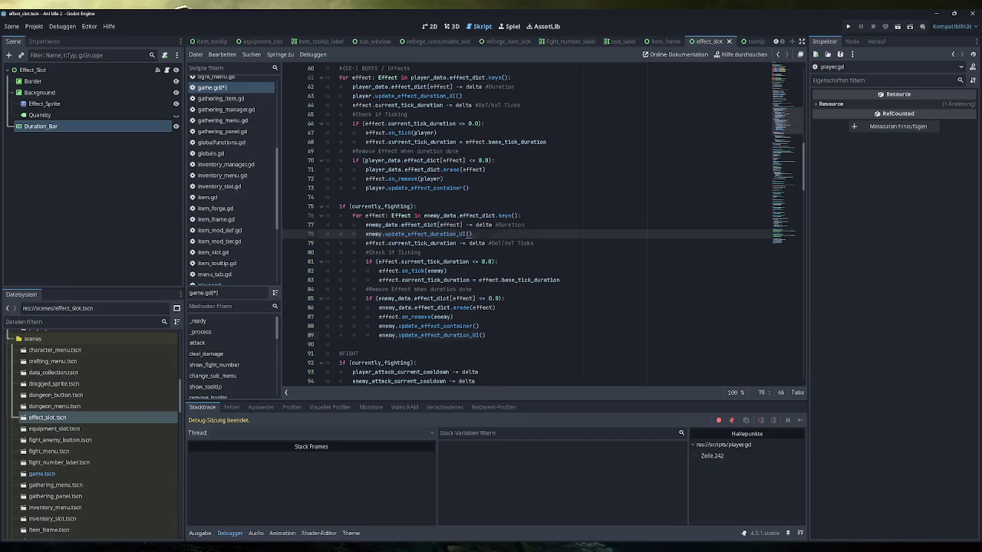
{"action": "left_click_drag", "start_coordinate": [486, 336], "coordinate": [325, 335]}
{"action": "key", "text": "BackSpace"}
{"action": "key", "text": "BackSpace"}
{"action": "scroll", "coordinate": [542, 225], "scroll_direction": "up", "scroll_amount": 2}
{"action": "key", "text": "ctrl+s"}
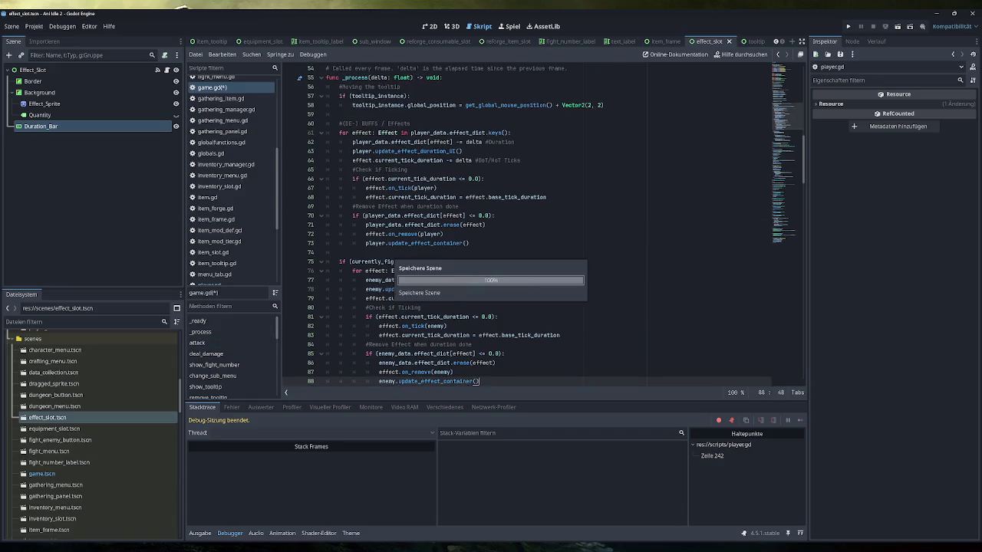
{"action": "scroll", "coordinate": [542, 226], "scroll_direction": "down", "scroll_amount": 1}
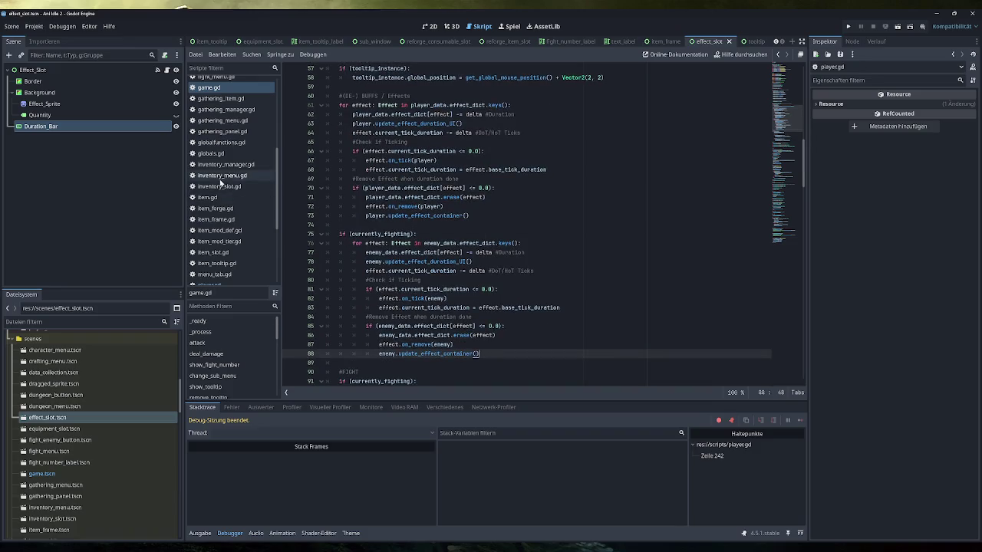
Switch to player.gd and remove the breakpoint on line 242
{"action": "scroll", "coordinate": [236, 197], "scroll_direction": "down", "scroll_amount": 3}
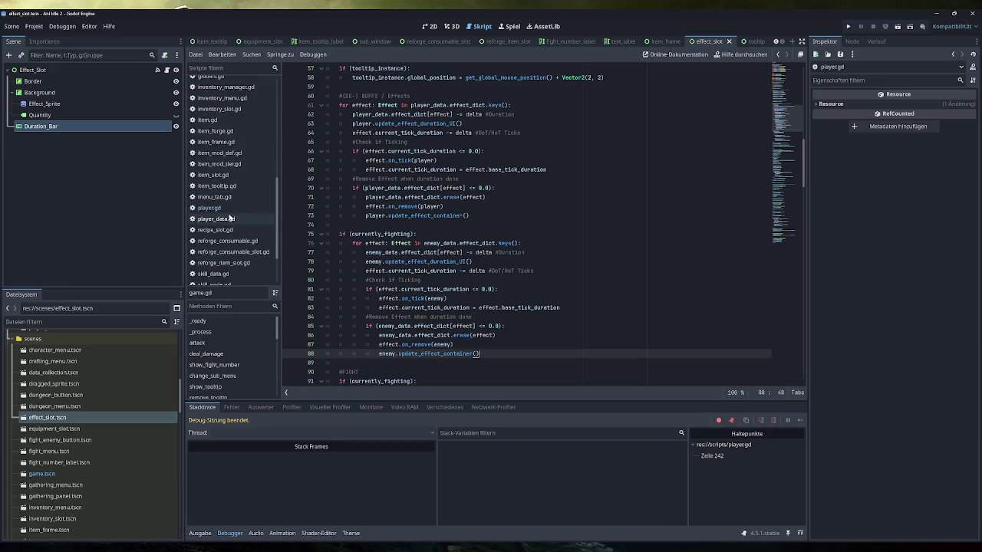
{"action": "left_click", "coordinate": [210, 207]}
{"action": "left_click", "coordinate": [294, 364]}
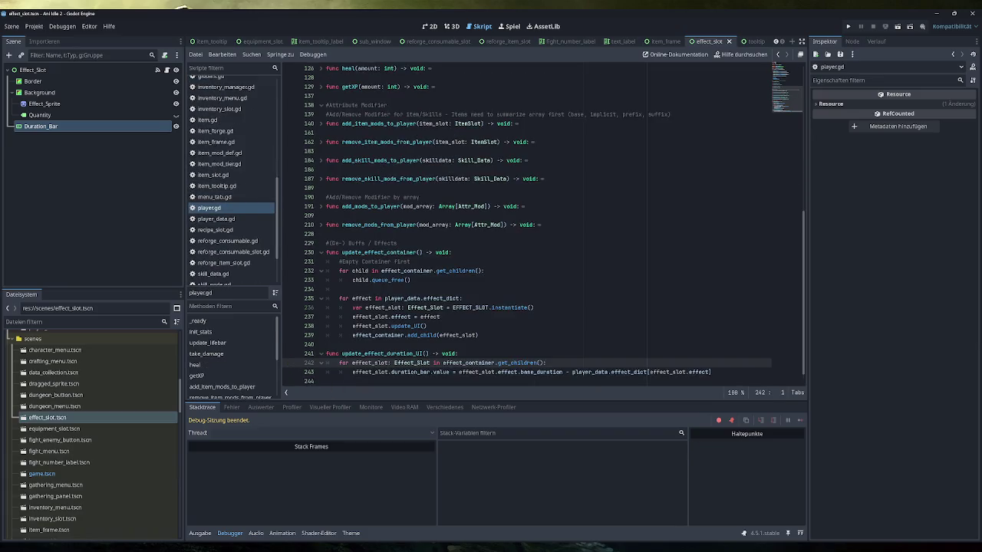
Run the game, add test effects twice until the invalid key error hits, then stop
{"action": "left_click", "coordinate": [848, 26]}
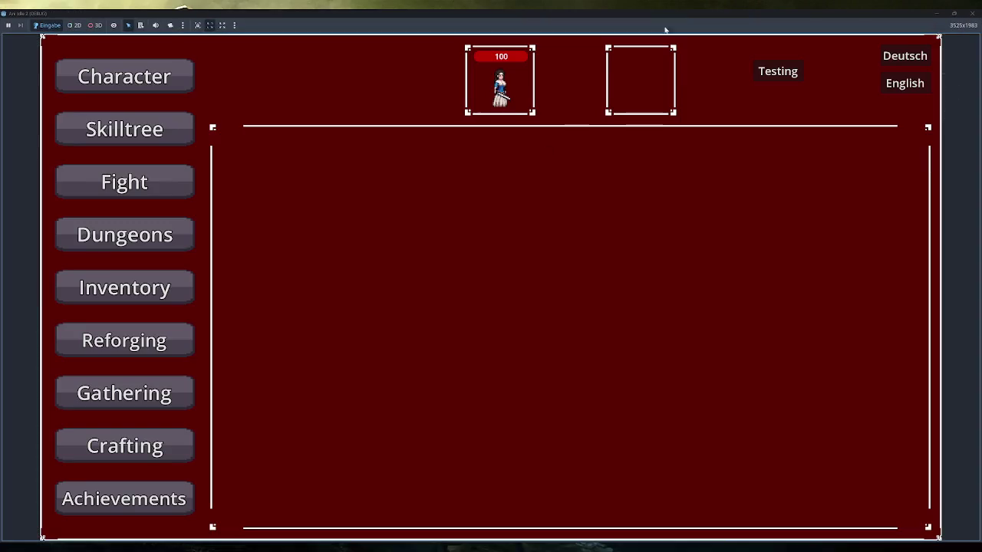
{"action": "left_click", "coordinate": [784, 71]}
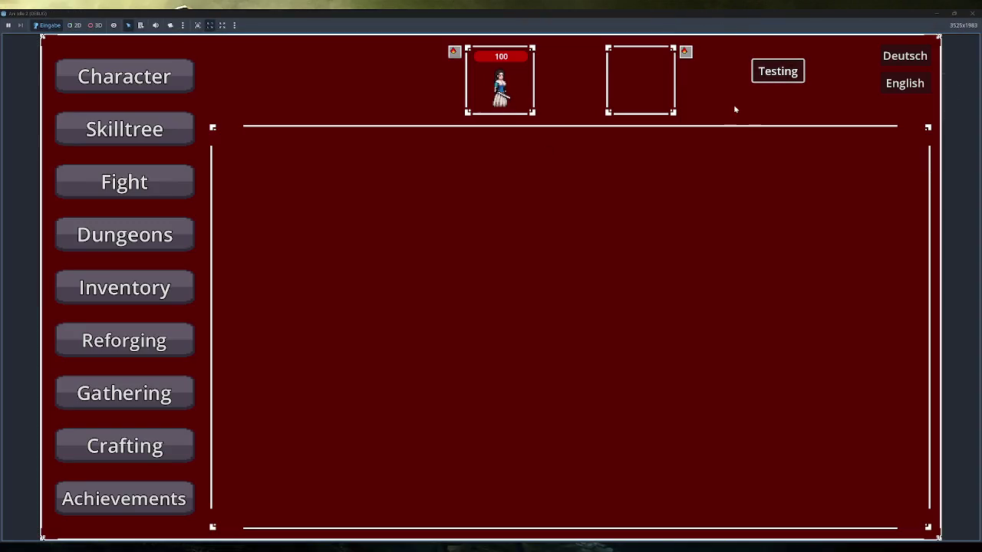
{"action": "left_click", "coordinate": [784, 72]}
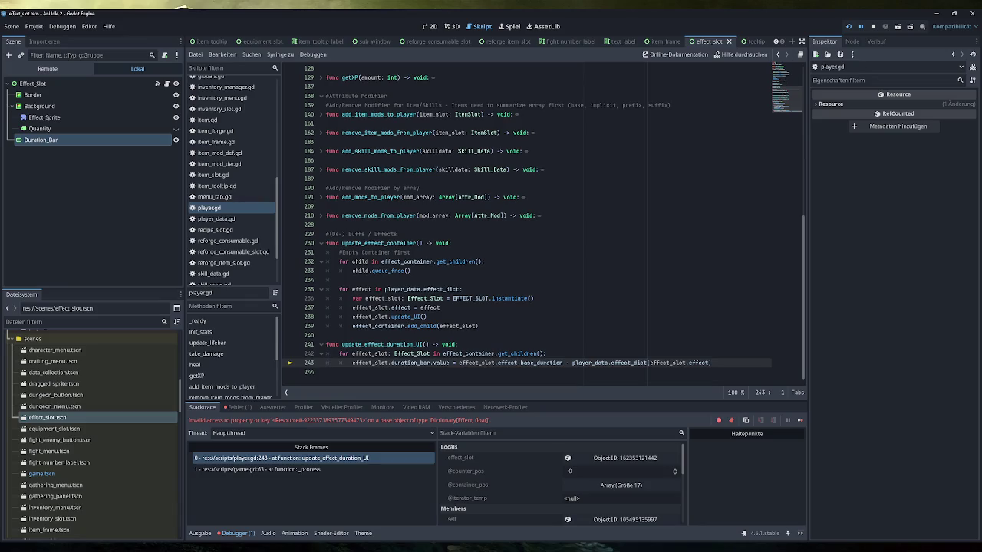
{"action": "left_click", "coordinate": [873, 26]}
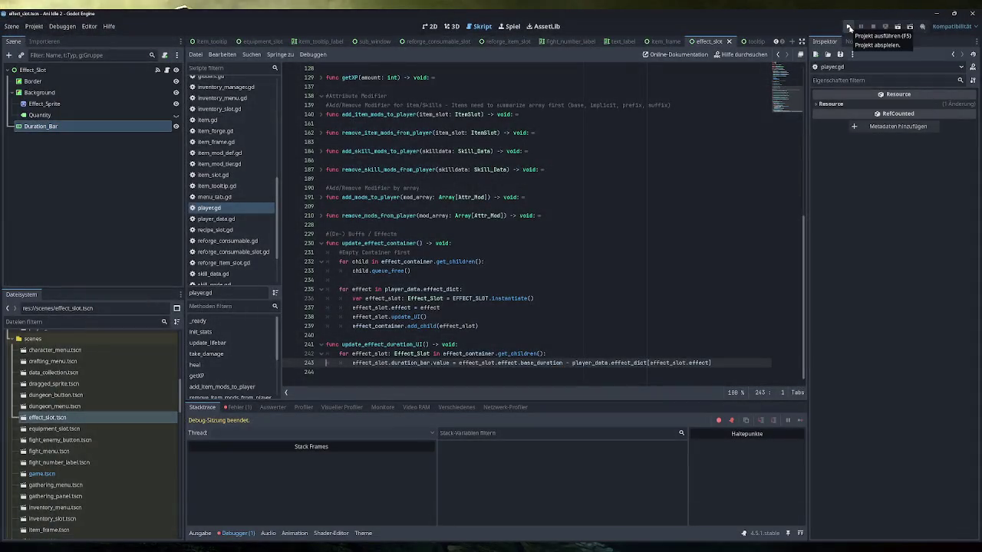
Rerun and add six rounds of Testing effects until player.gd line 243 errors, then stop
{"action": "left_click", "coordinate": [848, 26]}
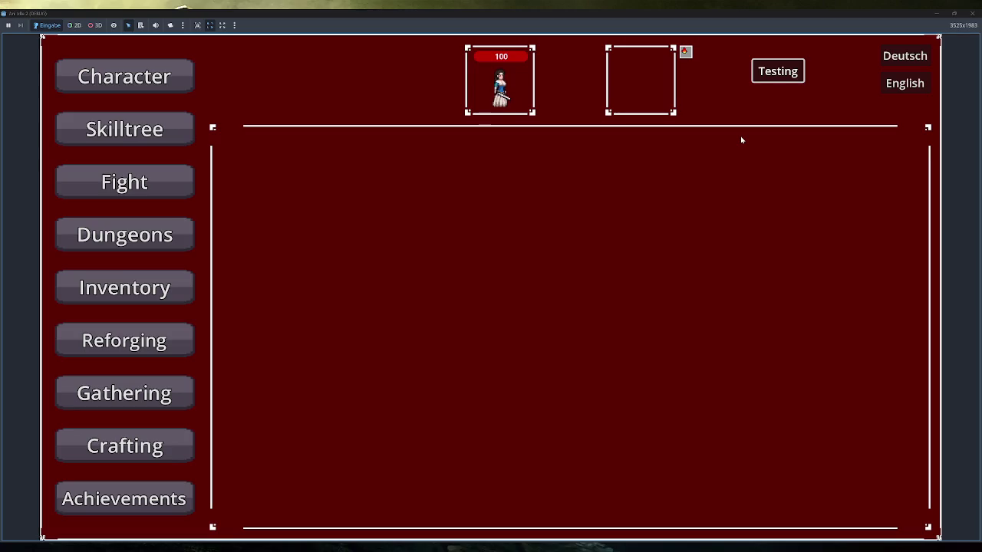
{"action": "left_click", "coordinate": [778, 70]}
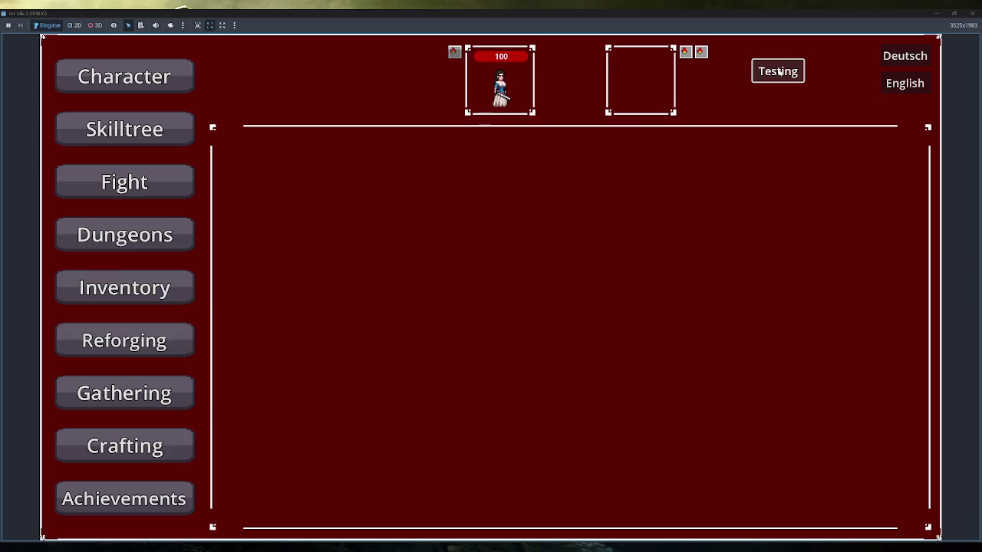
{"action": "left_click", "coordinate": [779, 71]}
{"action": "left_click", "coordinate": [778, 71]}
{"action": "left_click", "coordinate": [779, 72]}
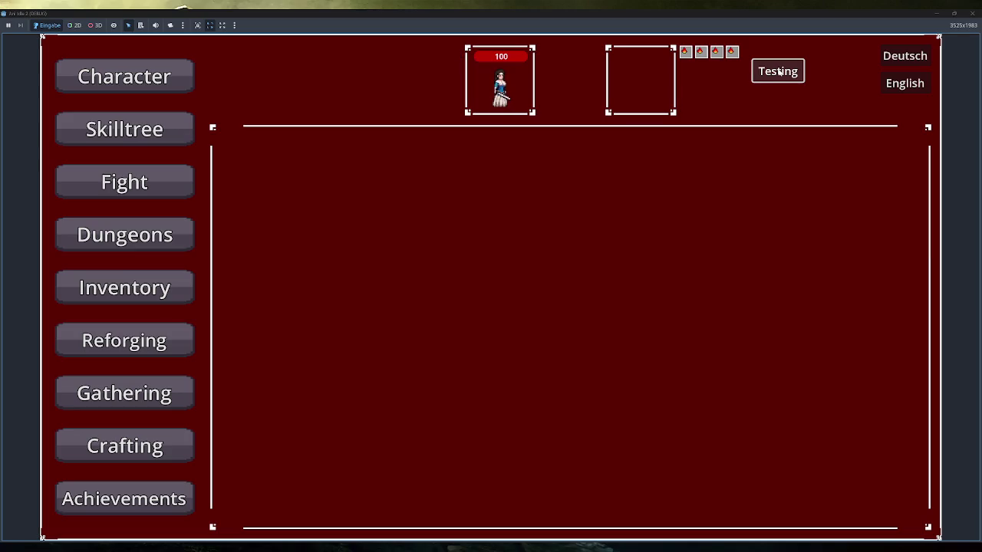
{"action": "left_click", "coordinate": [779, 71]}
{"action": "left_click", "coordinate": [779, 71]}
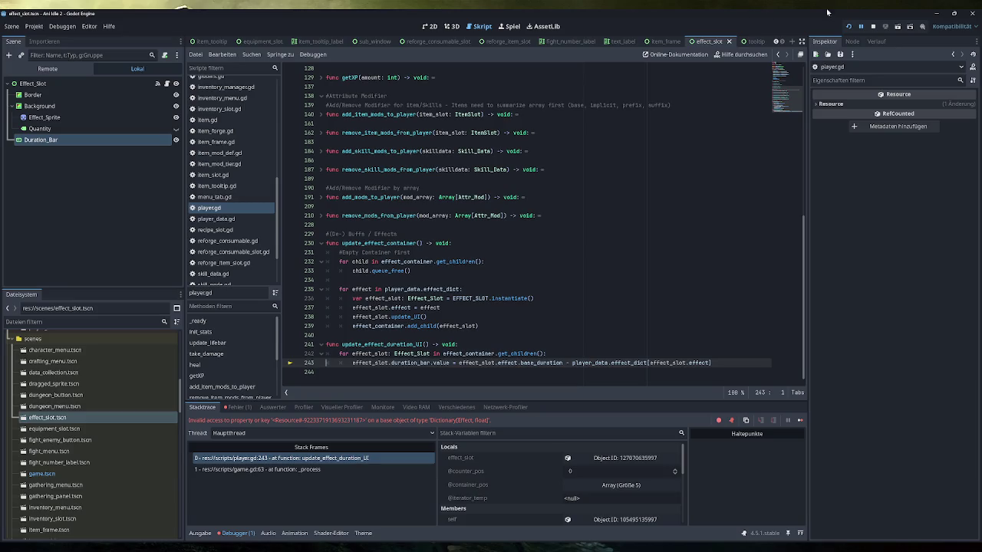
{"action": "left_click", "coordinate": [873, 26]}
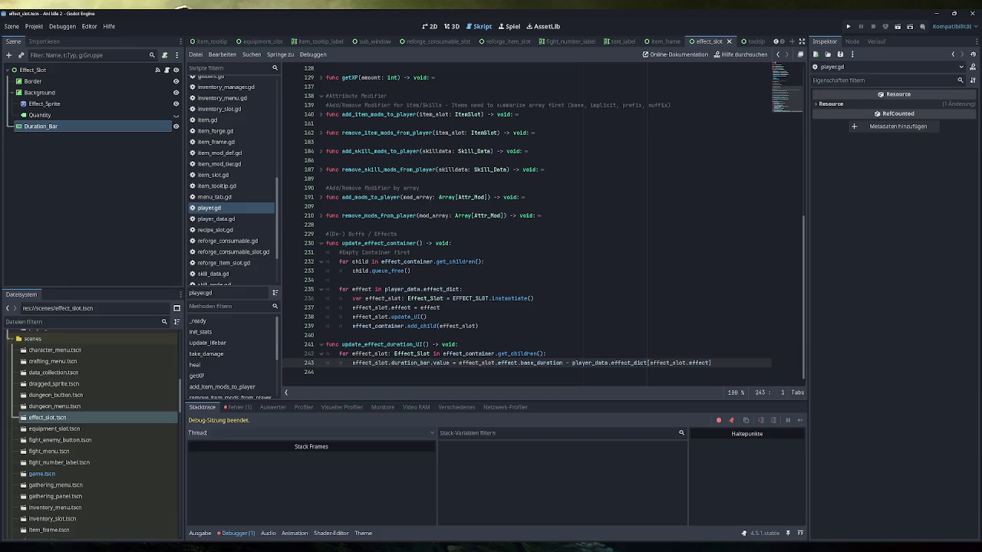
Highlight the 'effect' variable on lines 237 and 235, then view player_data.gd
{"action": "double_click", "coordinate": [429, 307]}
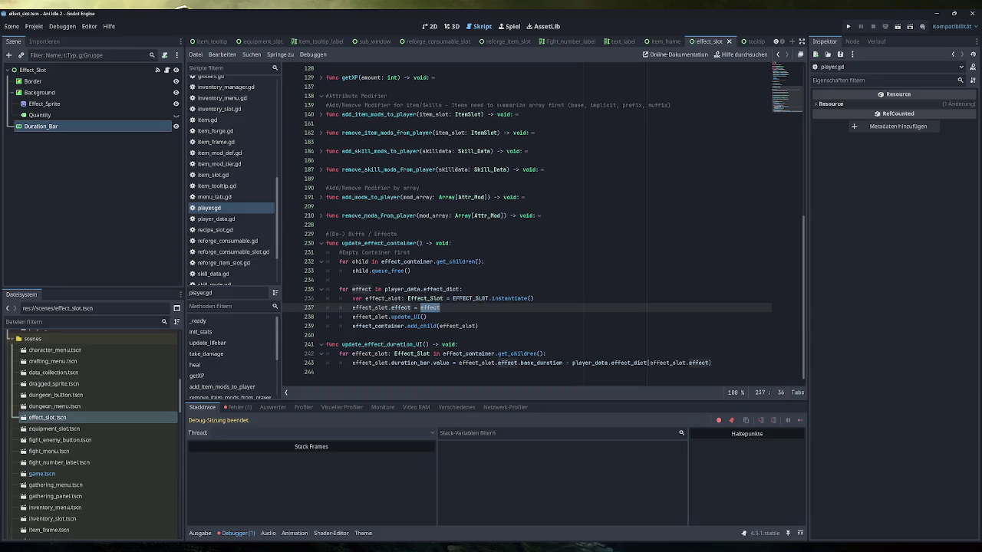
{"action": "double_click", "coordinate": [361, 289]}
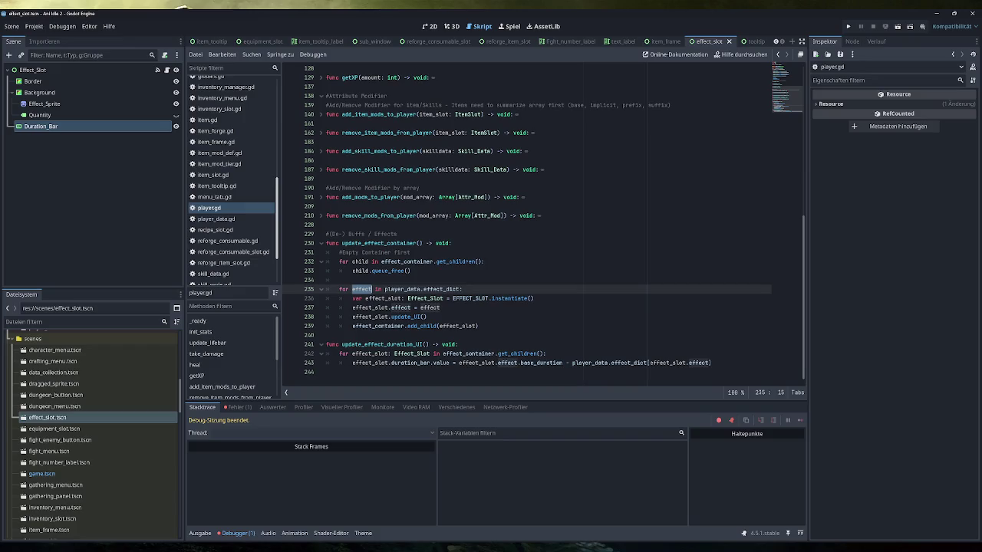
{"action": "left_click", "coordinate": [216, 219]}
{"action": "scroll", "coordinate": [536, 230], "scroll_direction": "down", "scroll_amount": 10}
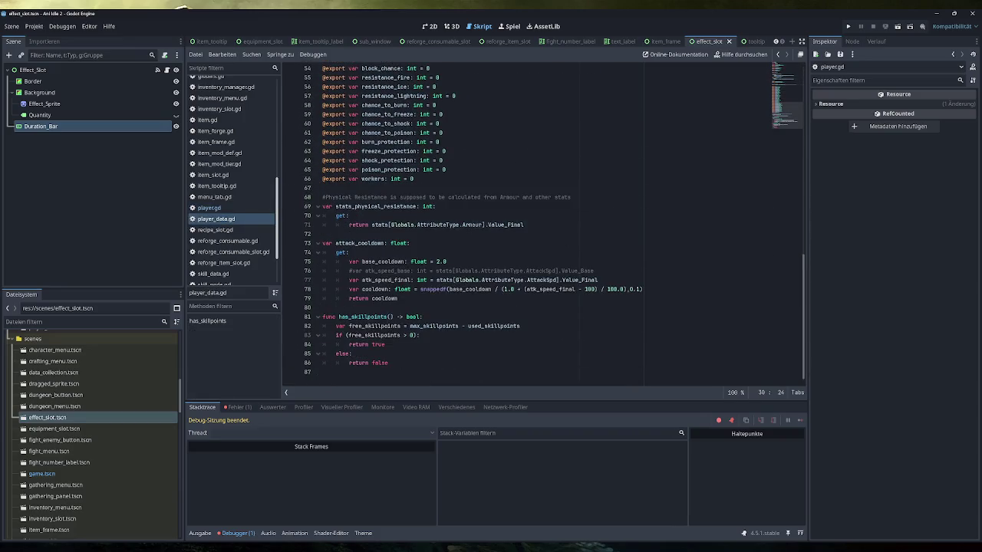
{"action": "scroll", "coordinate": [537, 231], "scroll_direction": "up", "scroll_amount": 10}
{"action": "left_click", "coordinate": [405, 253]}
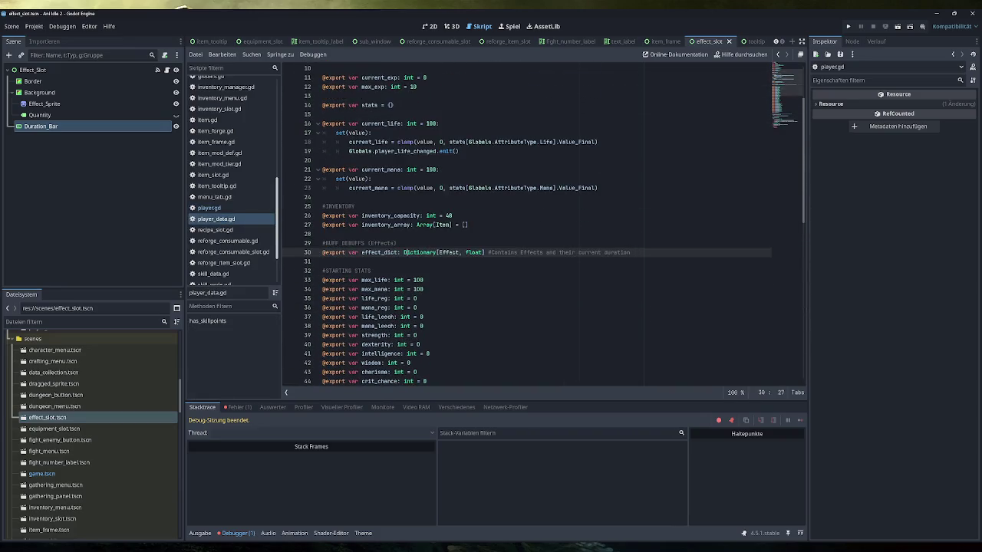
{"action": "left_click_drag", "start_coordinate": [405, 252], "coordinate": [630, 252]}
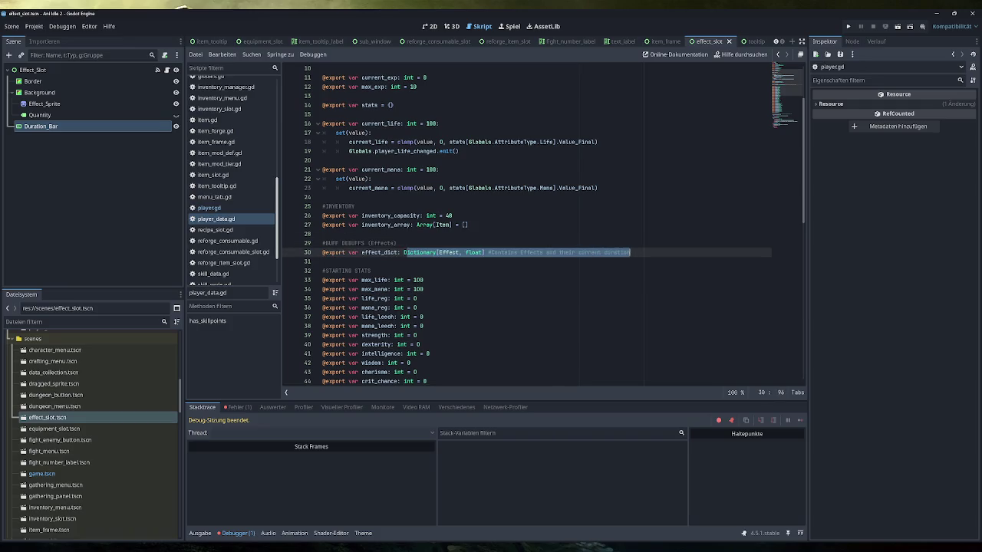
{"action": "left_click", "coordinate": [458, 253]}
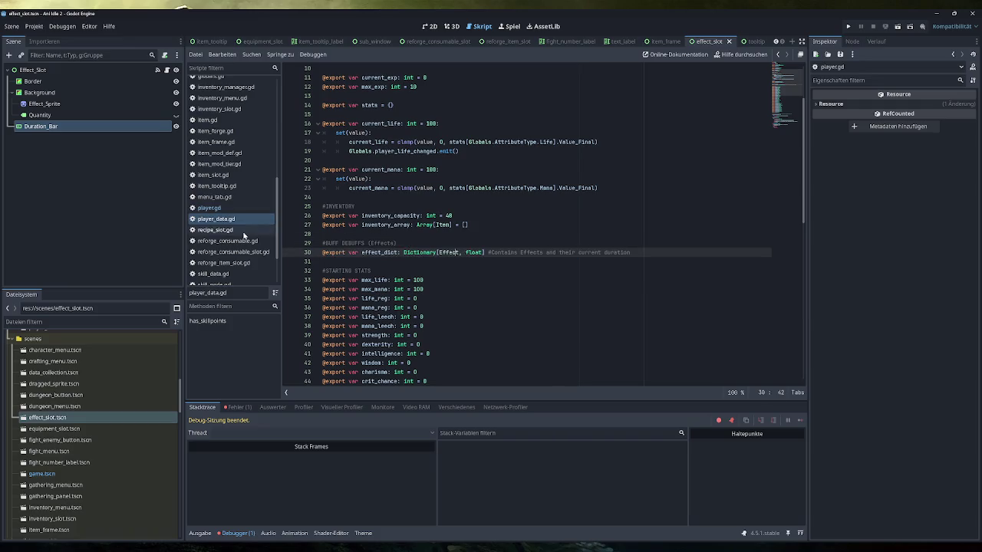
{"action": "scroll", "coordinate": [248, 197], "scroll_direction": "up", "scroll_amount": 5}
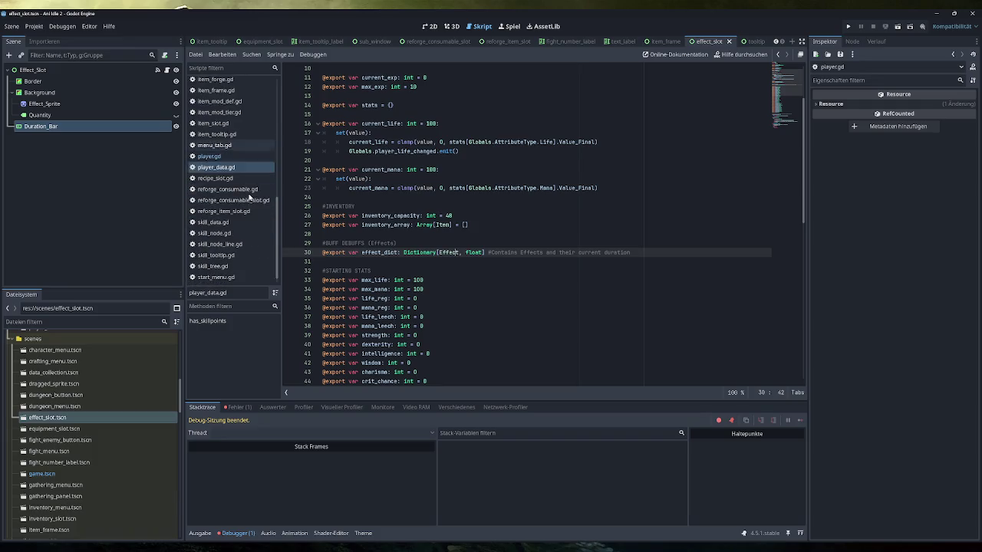
{"action": "left_click", "coordinate": [209, 88]}
{"action": "scroll", "coordinate": [529, 223], "scroll_direction": "down", "scroll_amount": 6}
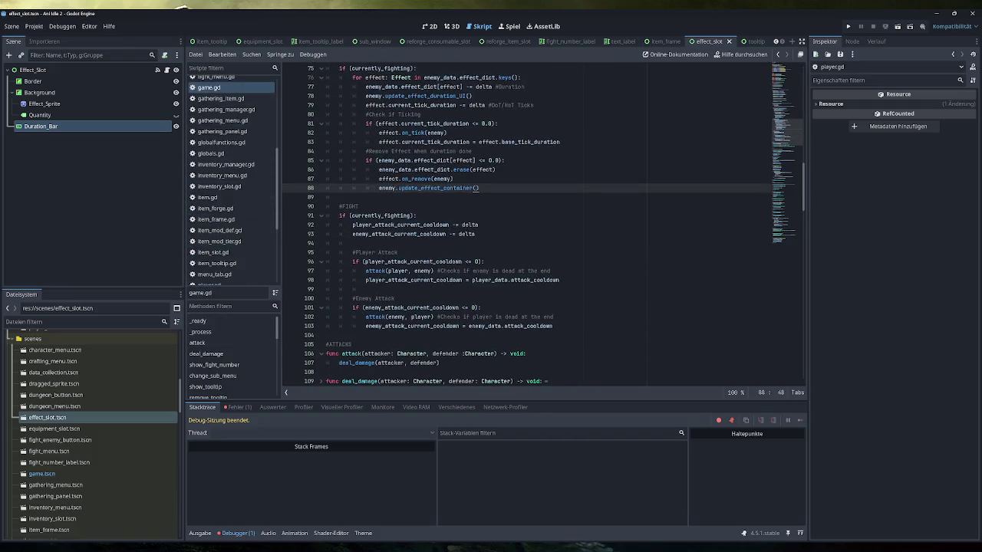
{"action": "left_click", "coordinate": [776, 249]}
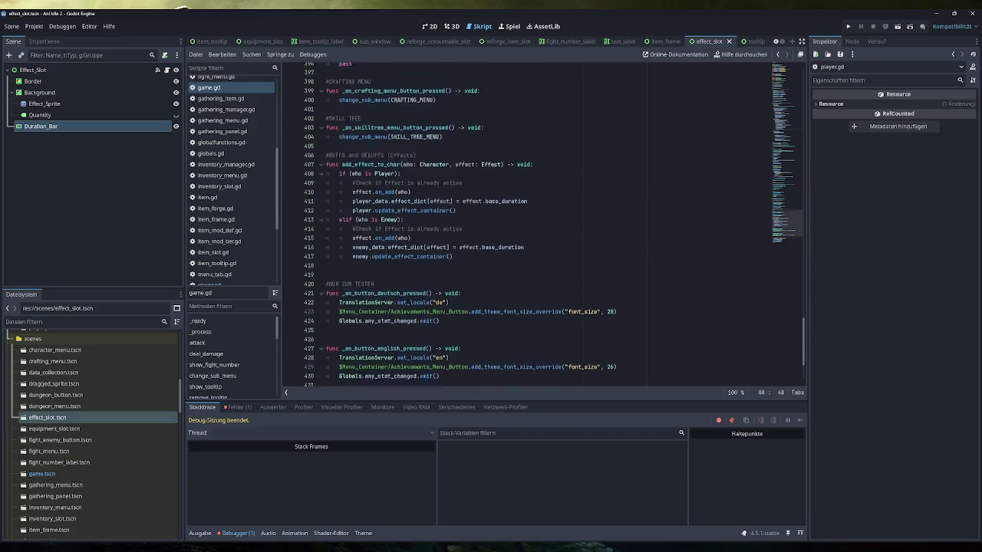
{"action": "left_click_drag", "start_coordinate": [454, 271], "coordinate": [326, 179]}
{"action": "left_click", "coordinate": [439, 243]}
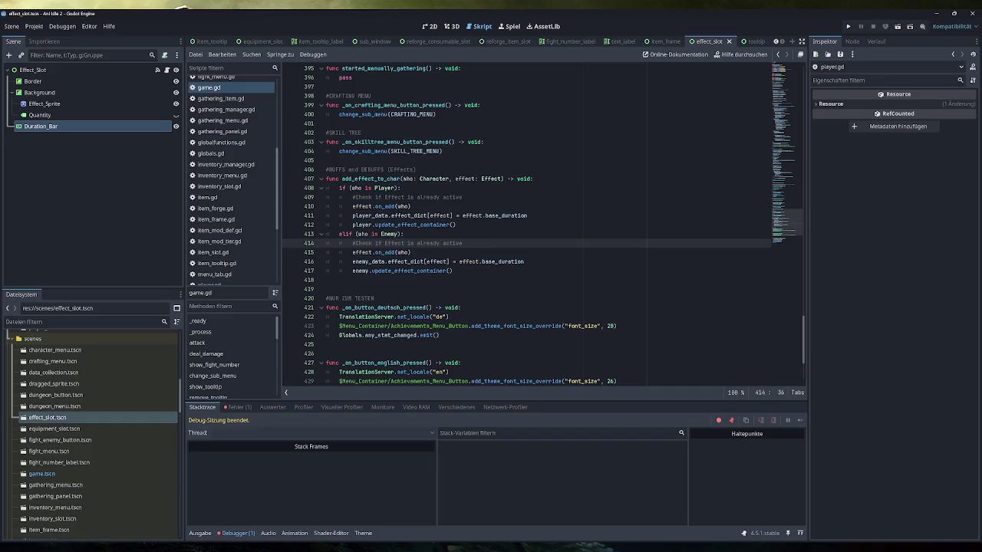
{"action": "left_click_drag", "start_coordinate": [411, 206], "coordinate": [352, 206]}
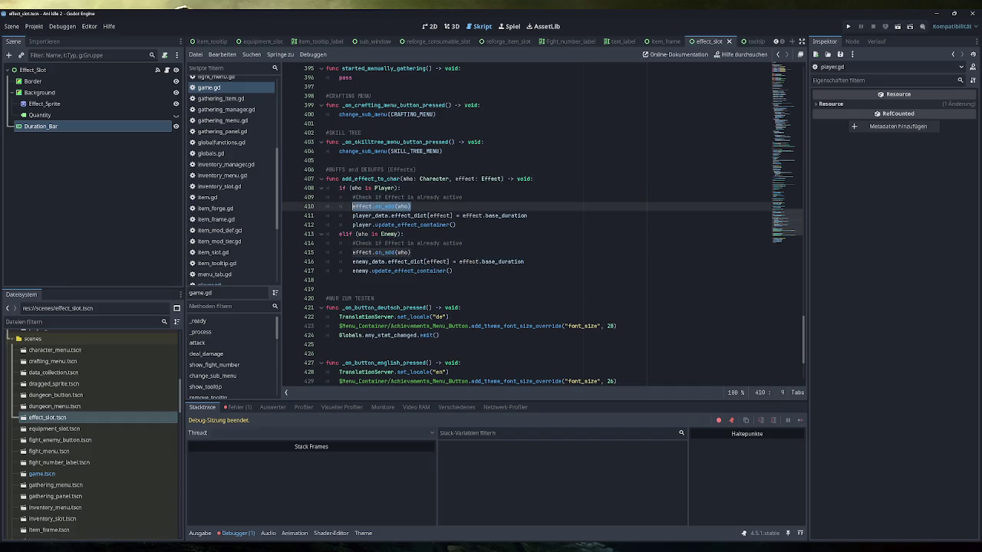
{"action": "left_click", "coordinate": [411, 206]}
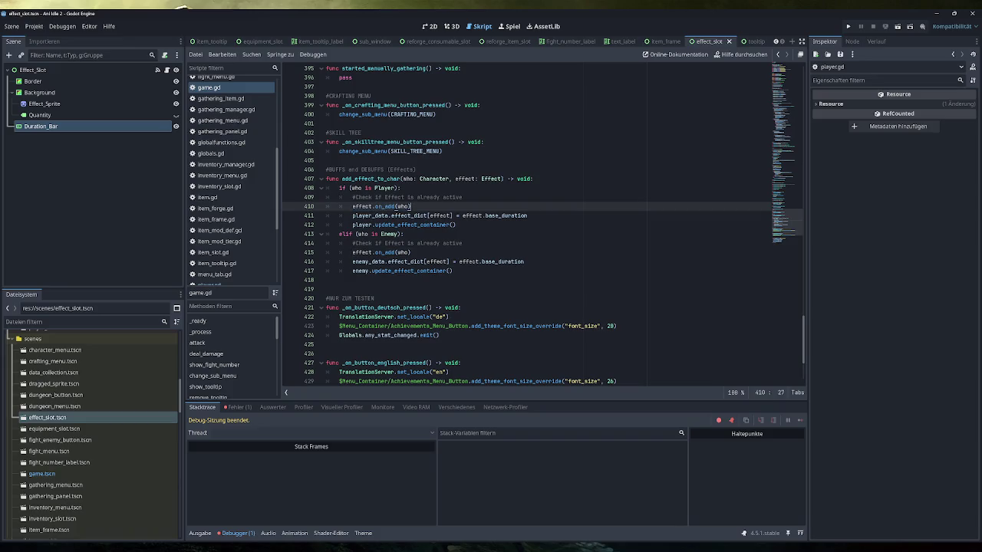
{"action": "mouse_move", "coordinate": [372, 217]}
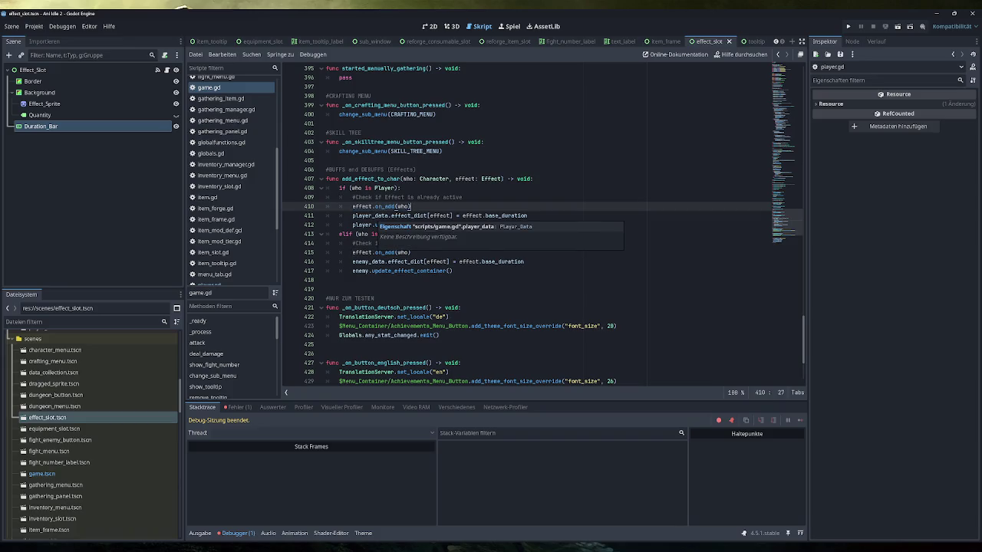
{"action": "left_click_drag", "start_coordinate": [527, 215], "coordinate": [352, 215]}
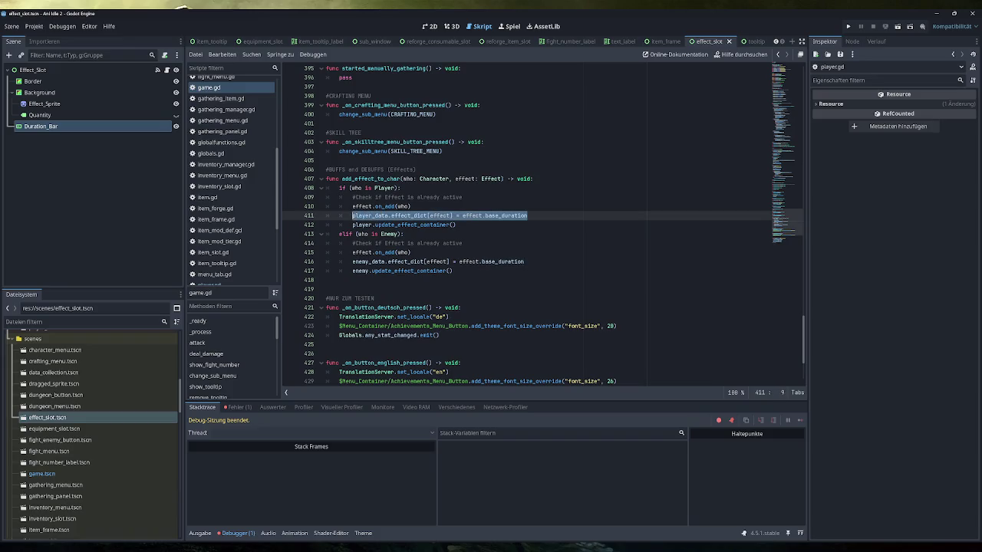
{"action": "double_click", "coordinate": [441, 216]}
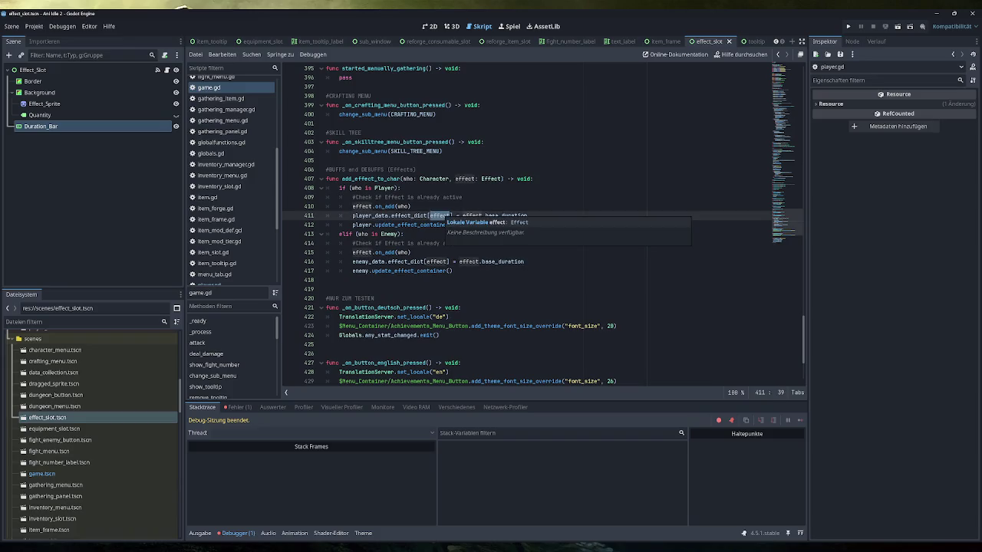
{"action": "scroll", "coordinate": [527, 225], "scroll_direction": "down", "scroll_amount": 4}
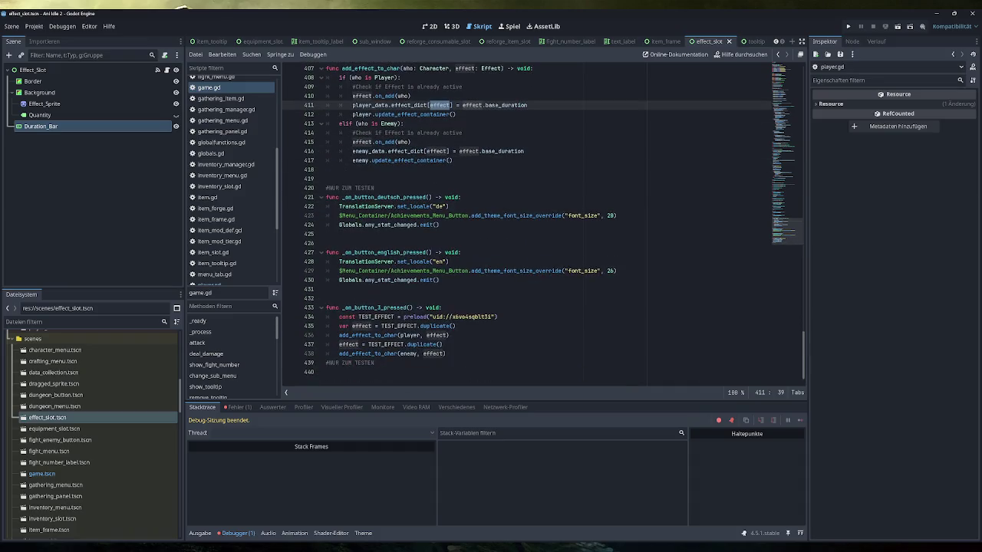
{"action": "mouse_move", "coordinate": [458, 326]}
{"action": "left_mouse_down"}
{"action": "mouse_move", "coordinate": [355, 335]}
{"action": "mouse_move", "coordinate": [339, 326]}
{"action": "left_mouse_up"}
{"action": "left_click", "coordinate": [450, 336]}
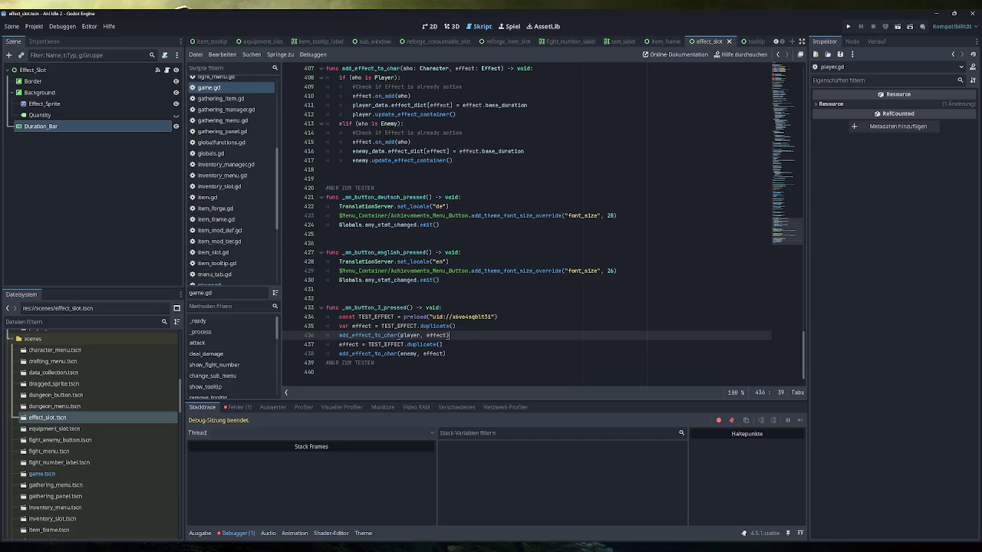
{"action": "left_click_drag", "start_coordinate": [456, 326], "coordinate": [339, 326]}
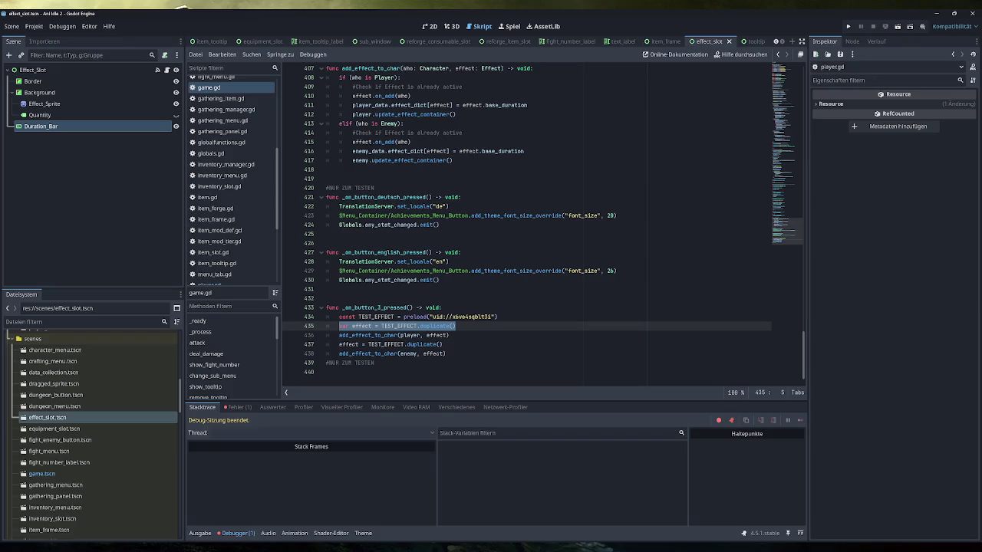
{"action": "left_click_drag", "start_coordinate": [448, 335], "coordinate": [339, 335]}
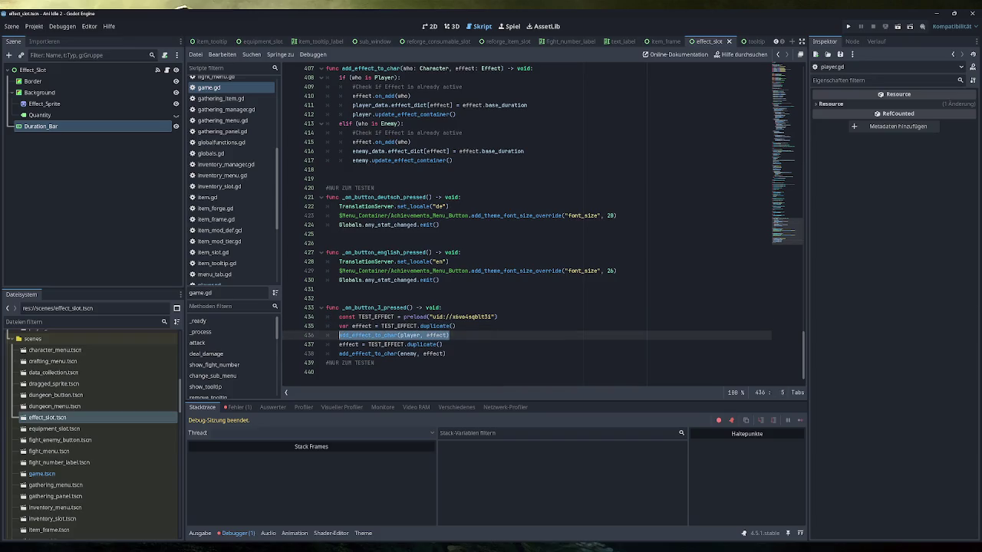
{"action": "scroll", "coordinate": [542, 224], "scroll_direction": "up", "scroll_amount": 5}
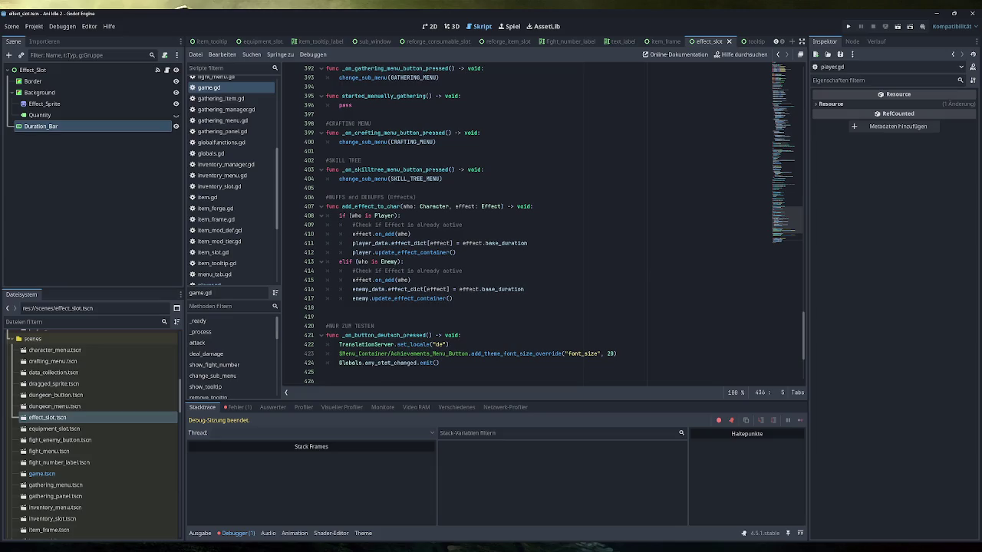
{"action": "left_click_drag", "start_coordinate": [528, 243], "coordinate": [352, 243]}
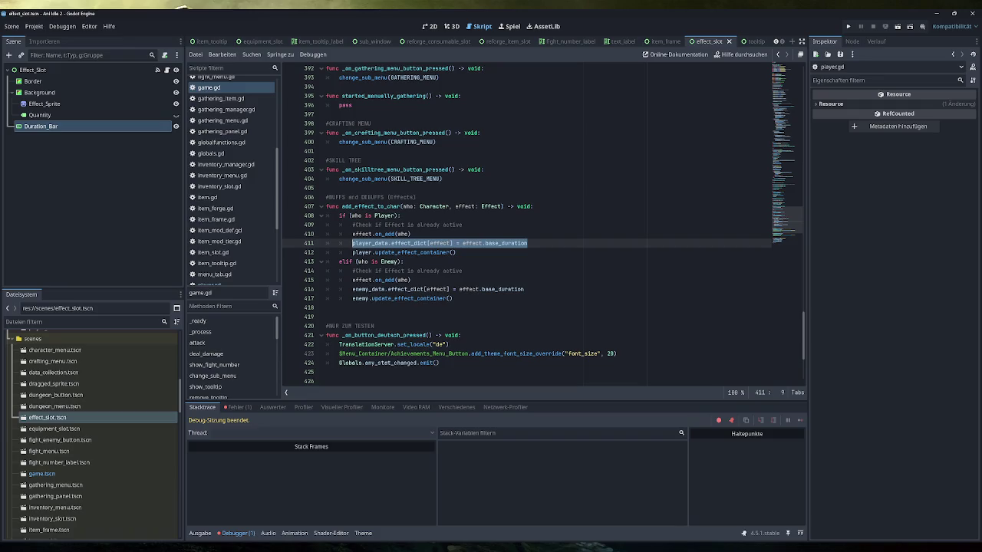
{"action": "left_click_drag", "start_coordinate": [456, 252], "coordinate": [352, 252]}
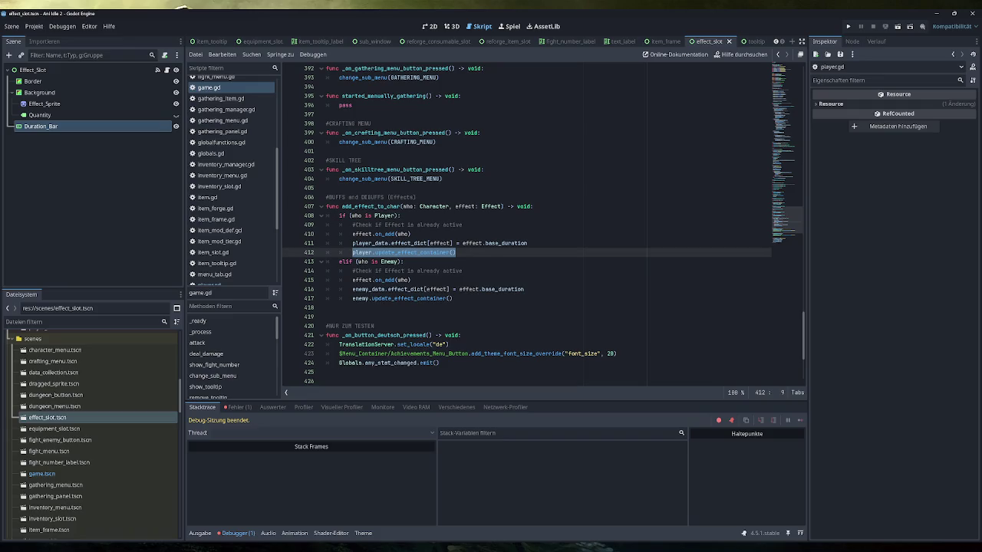
{"action": "scroll", "coordinate": [212, 148], "scroll_direction": "up", "scroll_amount": 3}
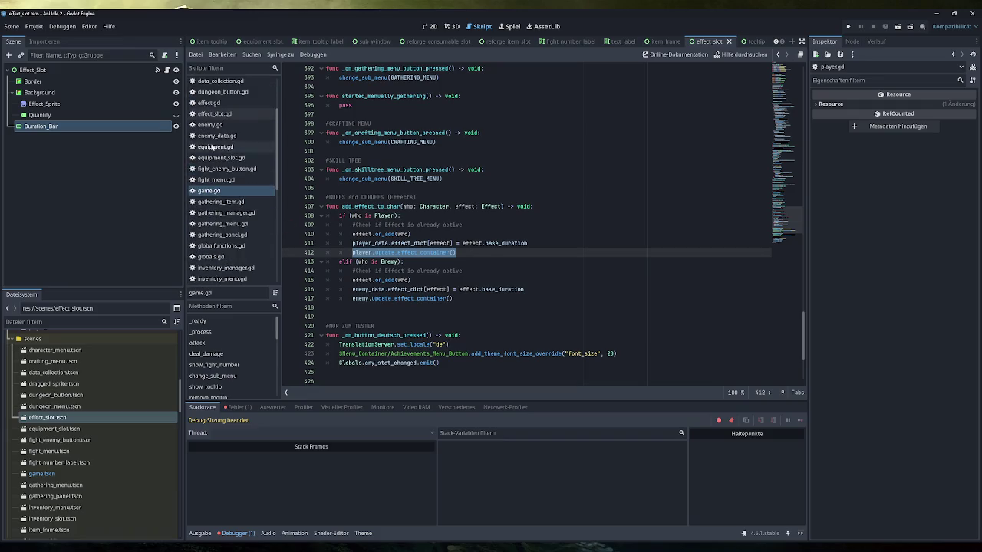
Look through effect_slot.gd and effect.gd, then return to player.gd
{"action": "left_click", "coordinate": [218, 115]}
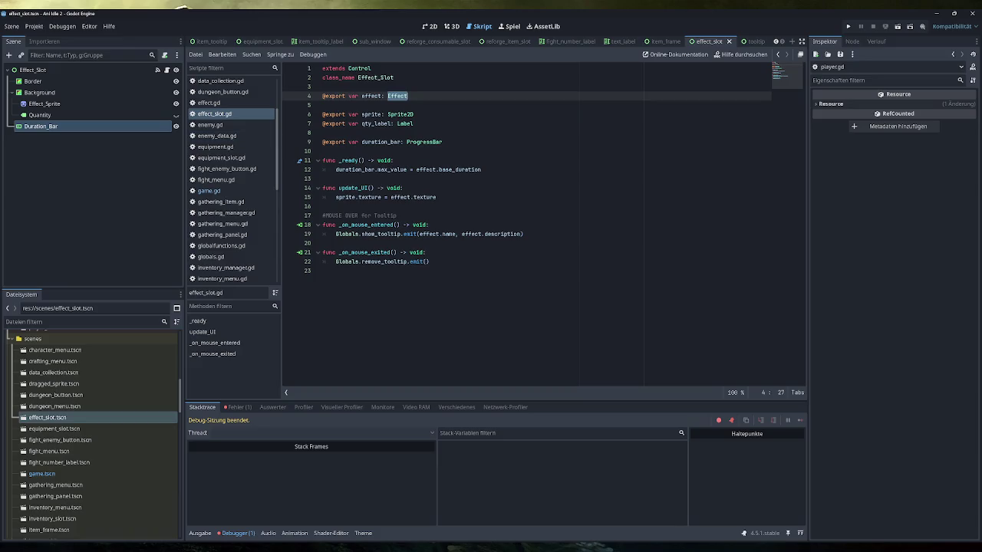
{"action": "left_click", "coordinate": [222, 102]}
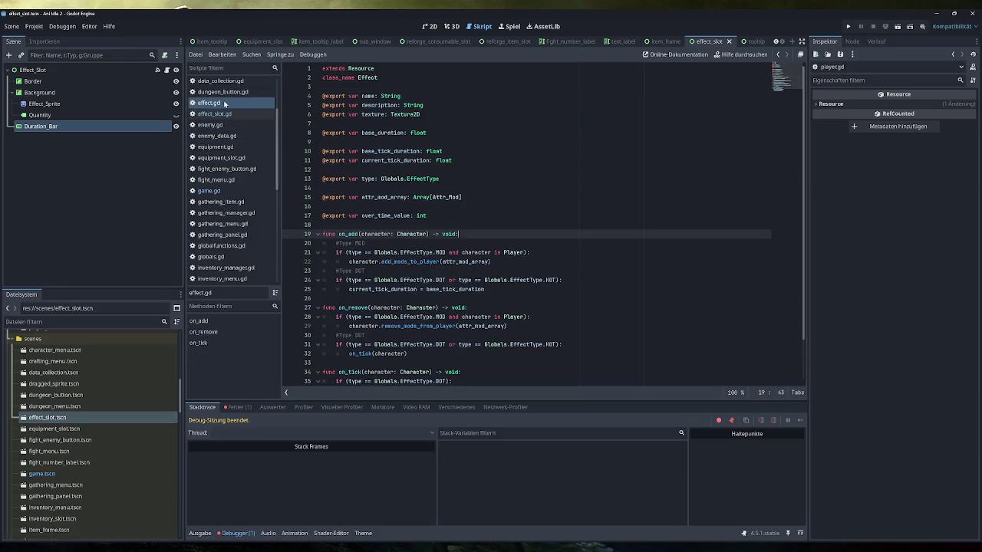
{"action": "scroll", "coordinate": [537, 230], "scroll_direction": "down", "scroll_amount": 2}
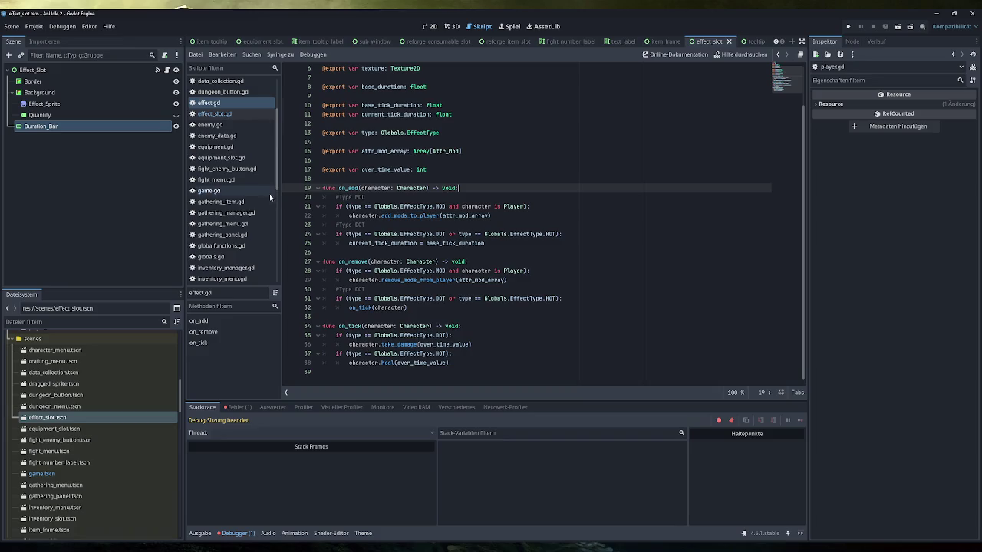
{"action": "scroll", "coordinate": [233, 220], "scroll_direction": "down", "scroll_amount": 5}
{"action": "left_click", "coordinate": [209, 208]}
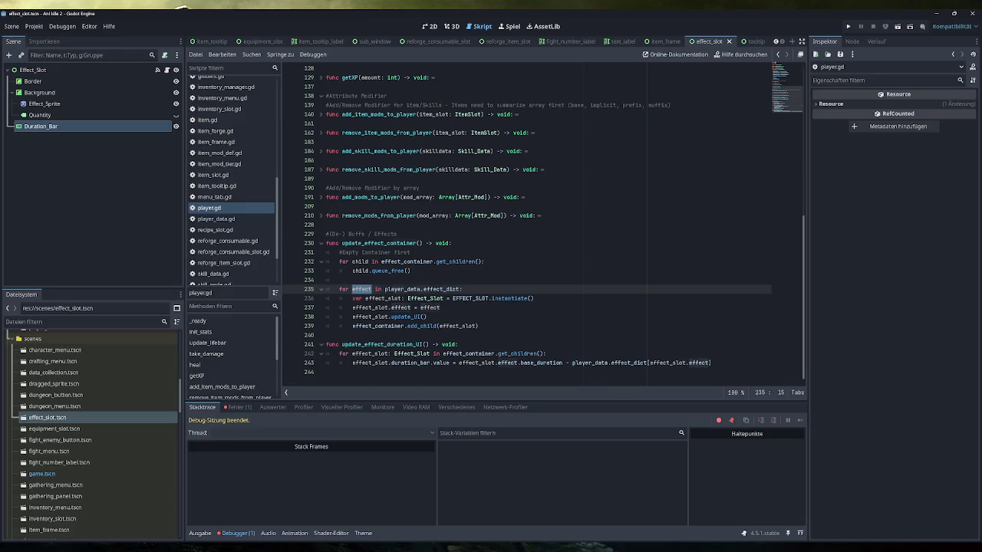
Highlight update_effect_container's header, effect_dict loop, slot instantiation and effect assignment lines
{"action": "triple_click", "coordinate": [387, 243]}
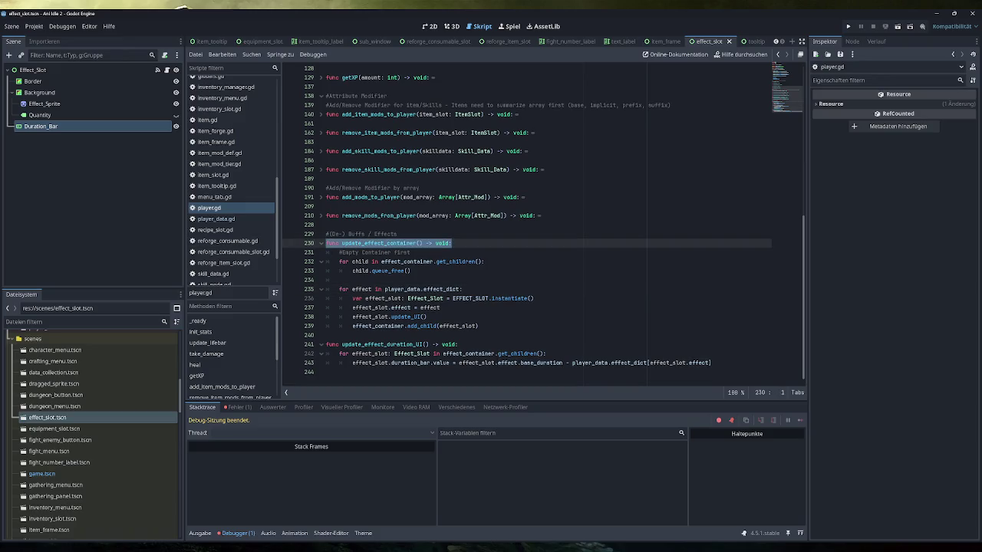
{"action": "left_click_drag", "start_coordinate": [411, 271], "coordinate": [326, 262]}
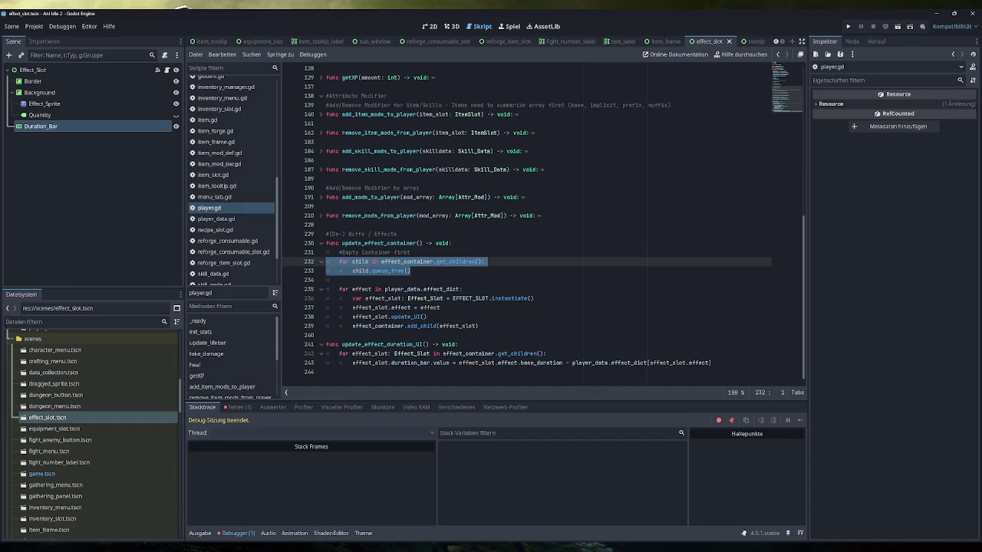
{"action": "left_click", "coordinate": [411, 270]}
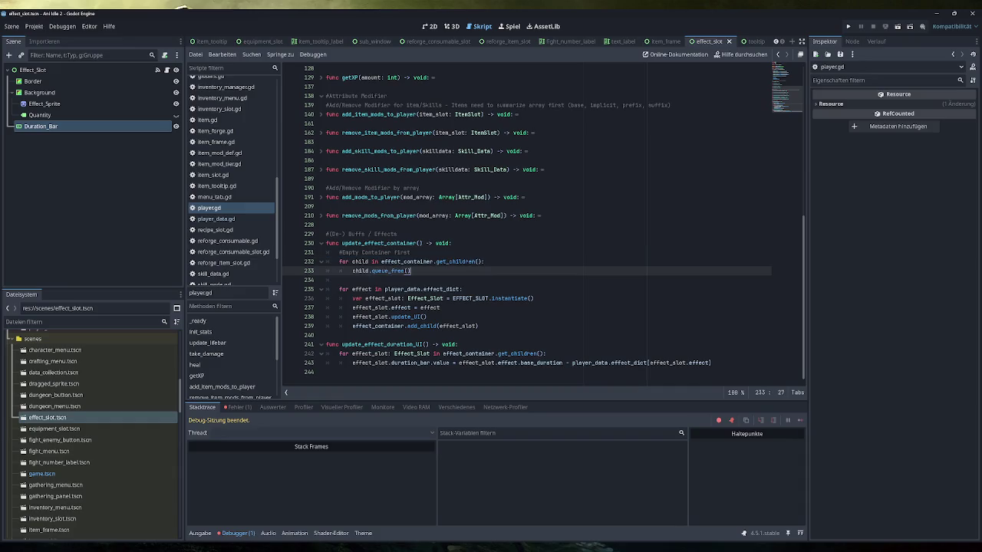
{"action": "left_click_drag", "start_coordinate": [462, 289], "coordinate": [326, 289]}
{"action": "left_click_drag", "start_coordinate": [533, 298], "coordinate": [352, 298]}
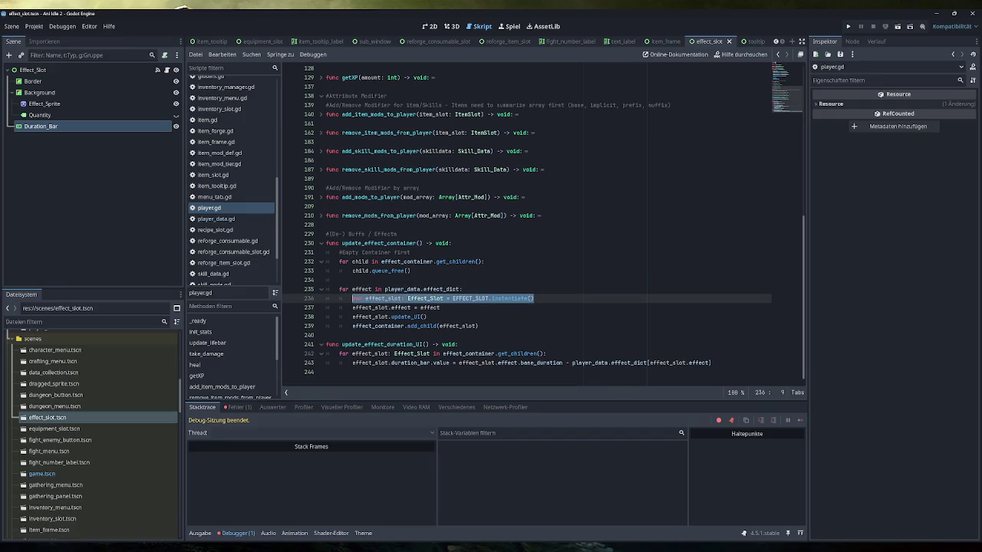
{"action": "double_click", "coordinate": [383, 298]}
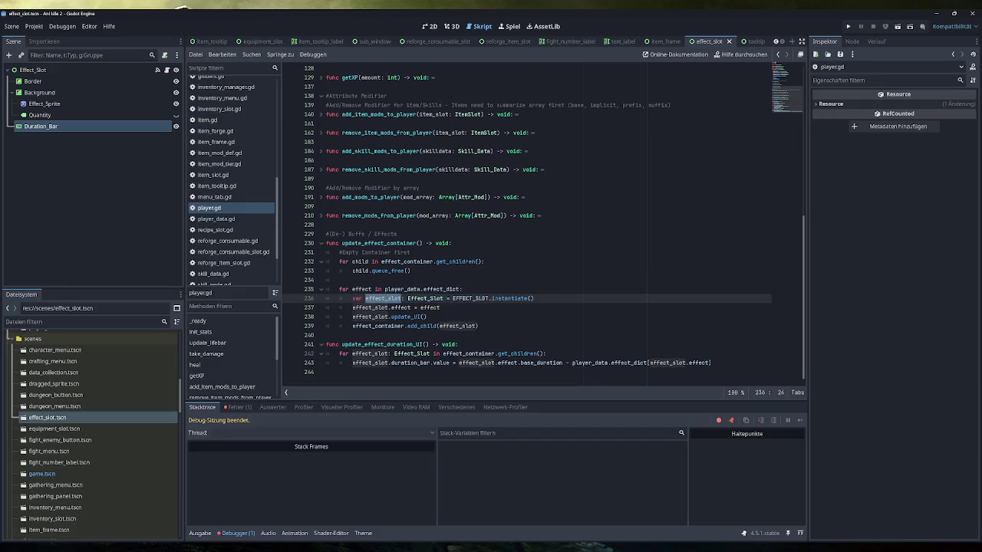
{"action": "double_click", "coordinate": [430, 307]}
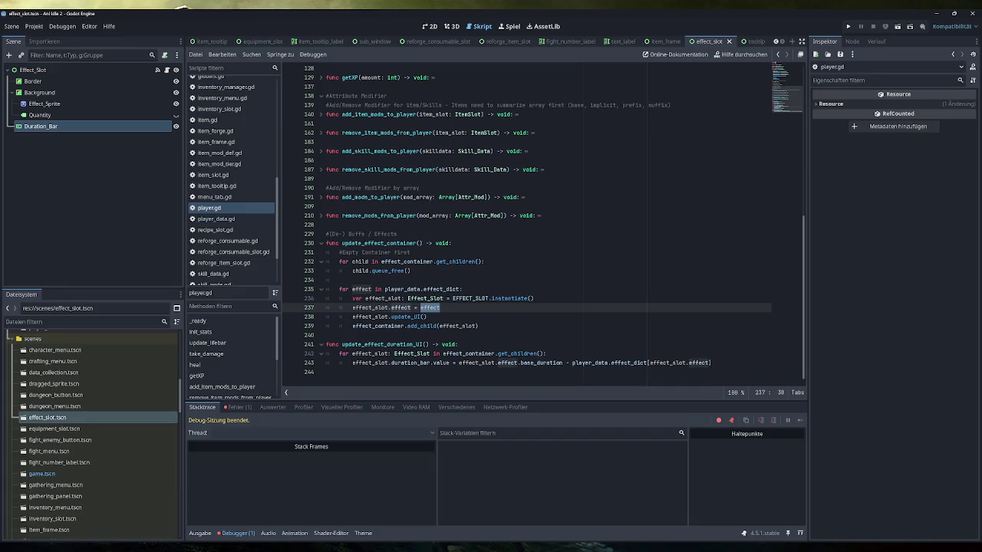
{"action": "mouse_move", "coordinate": [384, 308]}
{"action": "mouse_move", "coordinate": [431, 308]}
{"action": "left_click", "coordinate": [427, 317]}
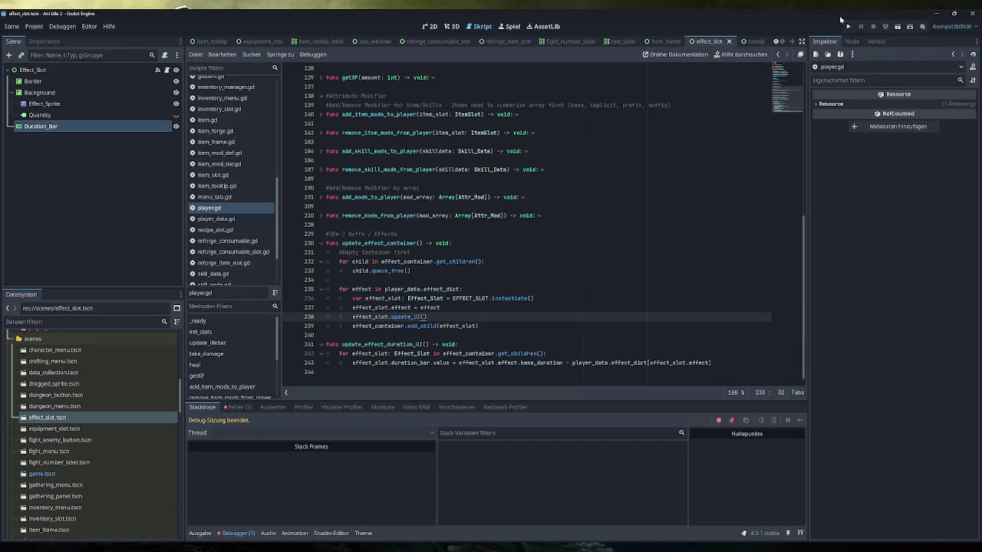
Run the game, apply the test effects, then stop and relaunch it
{"action": "left_click", "coordinate": [847, 26]}
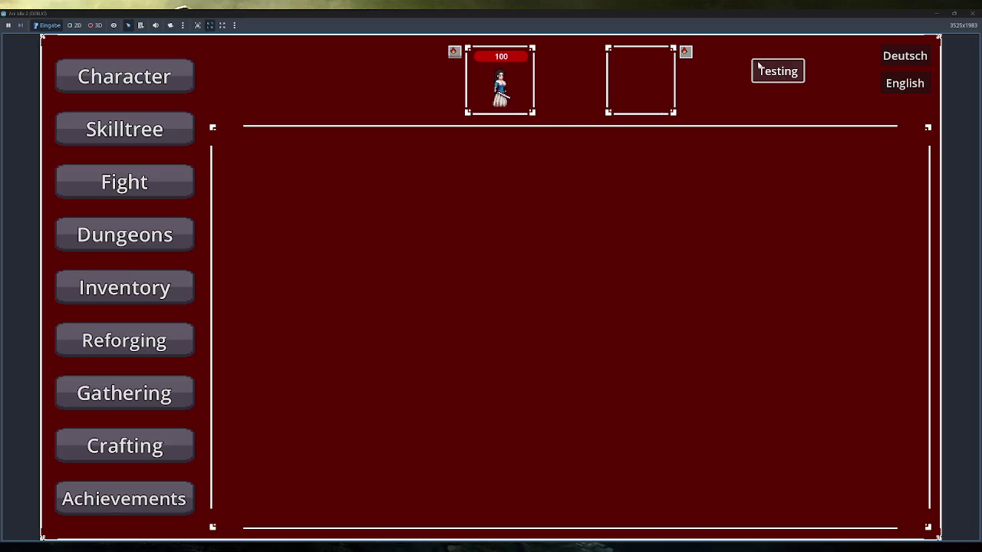
{"action": "left_click", "coordinate": [759, 67]}
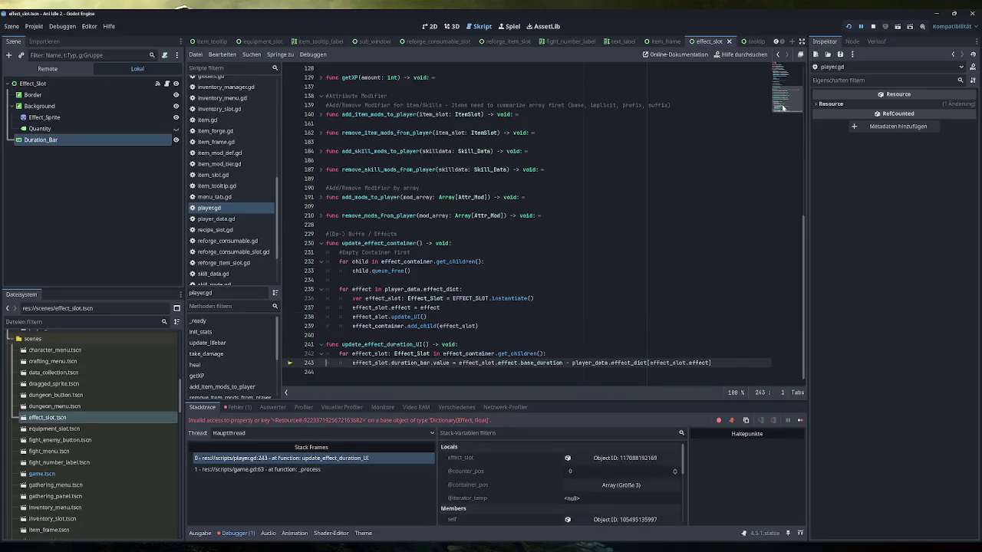
{"action": "left_click", "coordinate": [873, 26]}
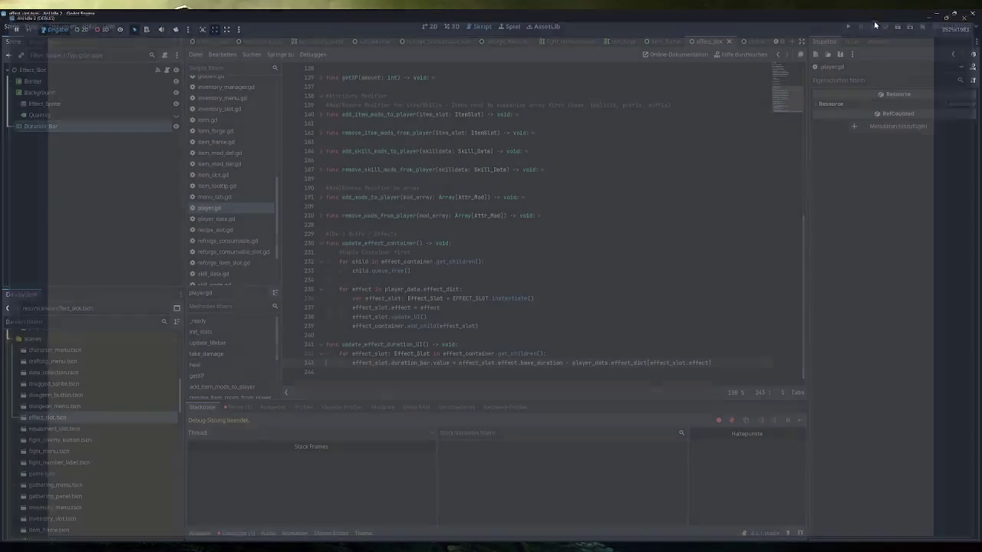
{"action": "left_click", "coordinate": [849, 26]}
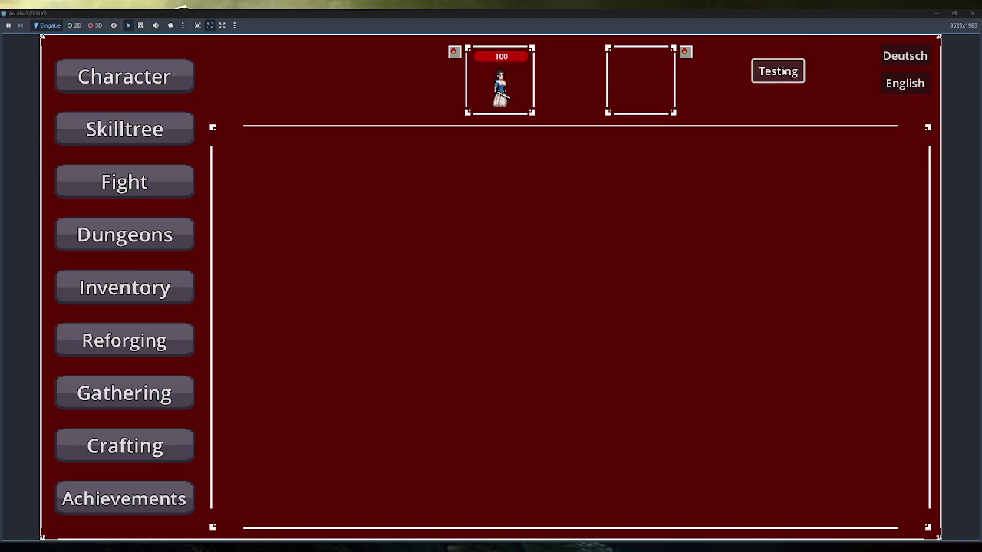
Apply the test effects again, stop the game, and show the Debugger's Fehler error list
{"action": "left_click", "coordinate": [784, 72]}
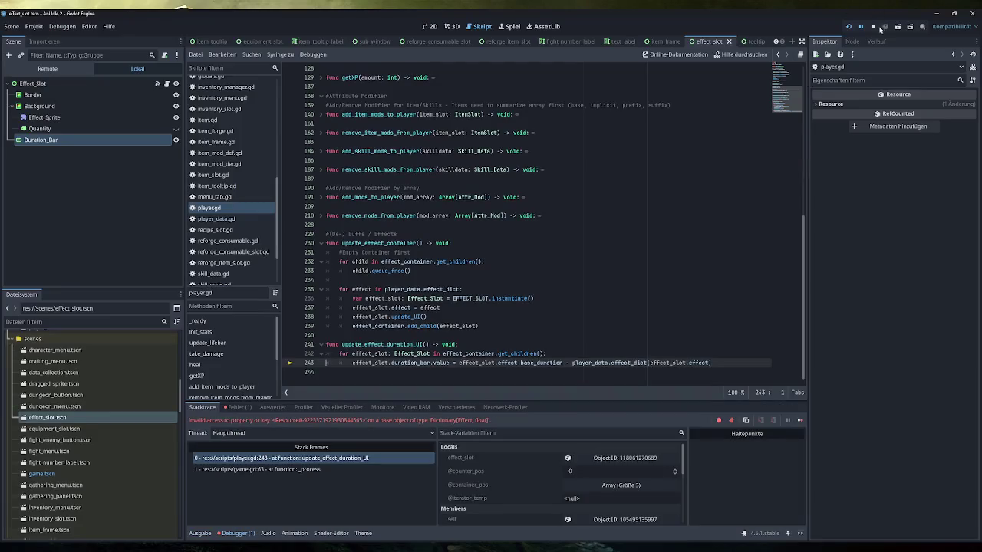
{"action": "left_click", "coordinate": [879, 29]}
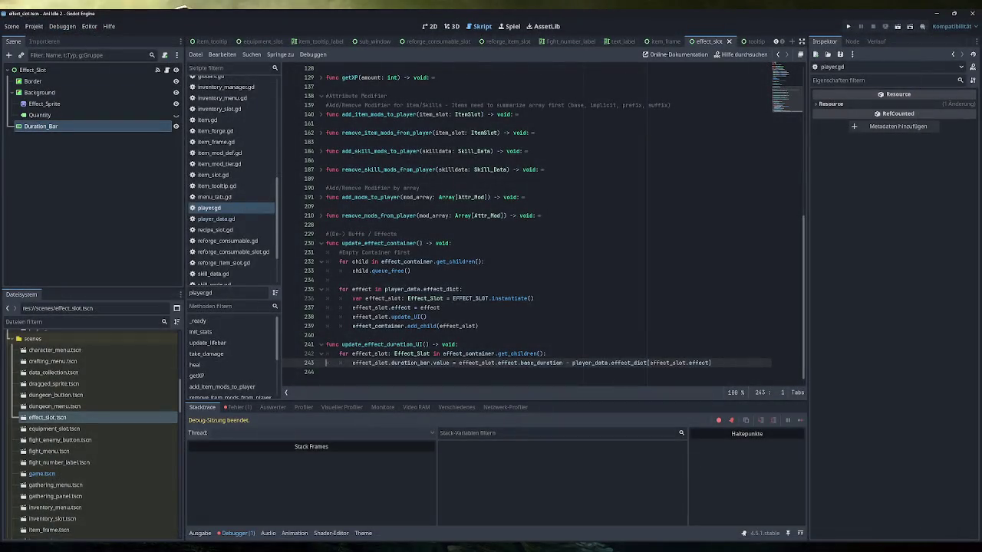
{"action": "left_click", "coordinate": [238, 407]}
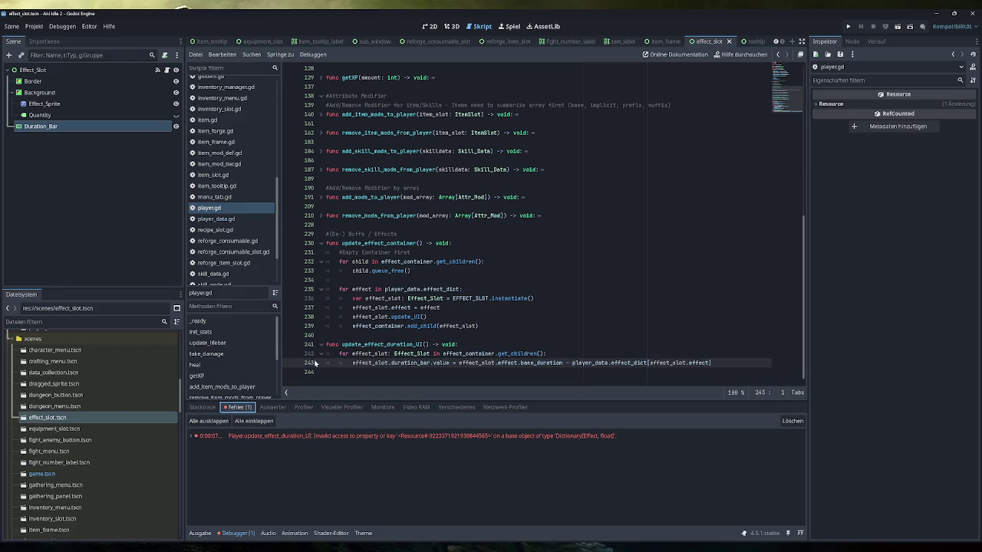
Set a breakpoint on line 242, run the game in debug mode, and trigger Testing to hit it
{"action": "left_click", "coordinate": [290, 354]}
{"action": "left_click", "coordinate": [848, 27]}
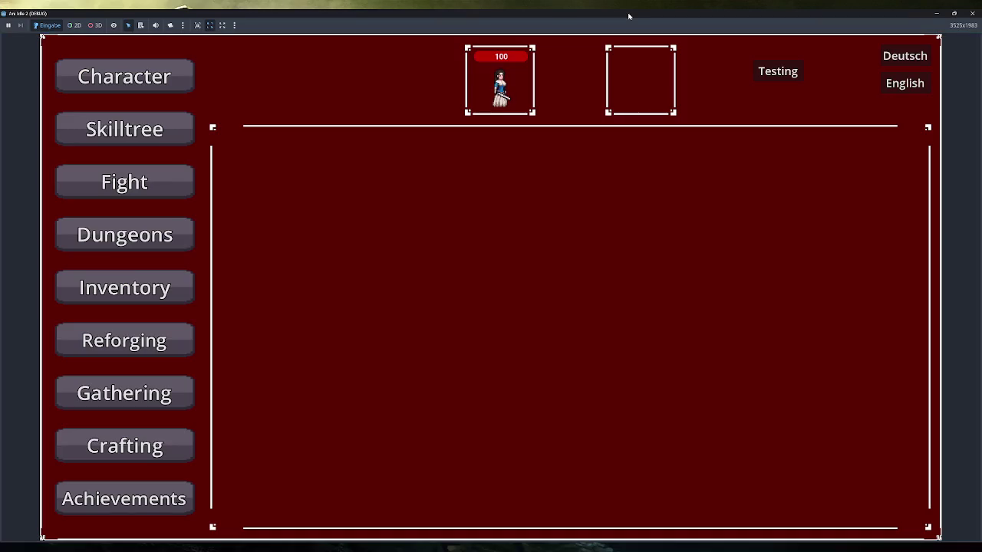
{"action": "double_click", "coordinate": [629, 17]}
{"action": "left_click", "coordinate": [590, 198]}
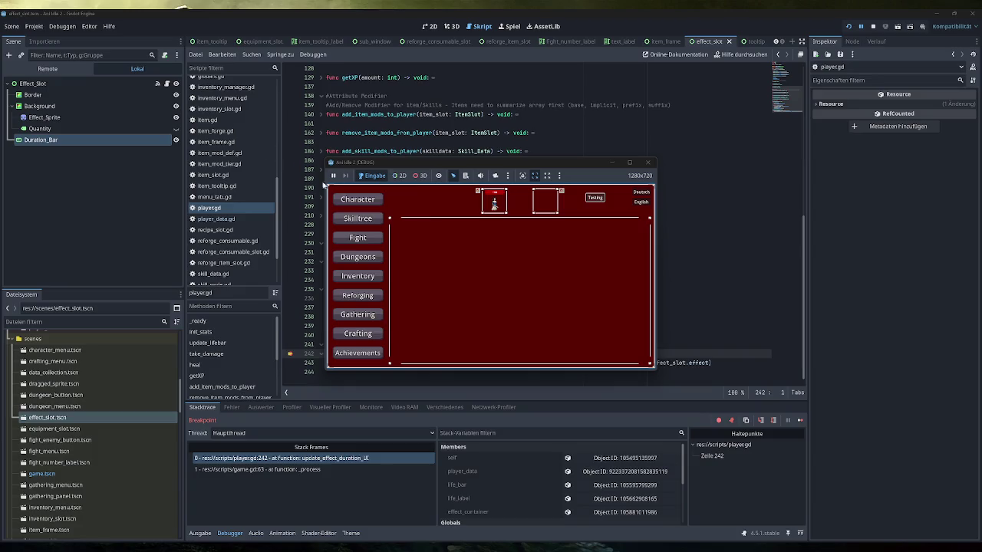
In the Remote tree, expand Game down through the player effects containers to the live Effect_Slot
{"action": "left_click", "coordinate": [67, 69]}
{"action": "left_click", "coordinate": [31, 162]}
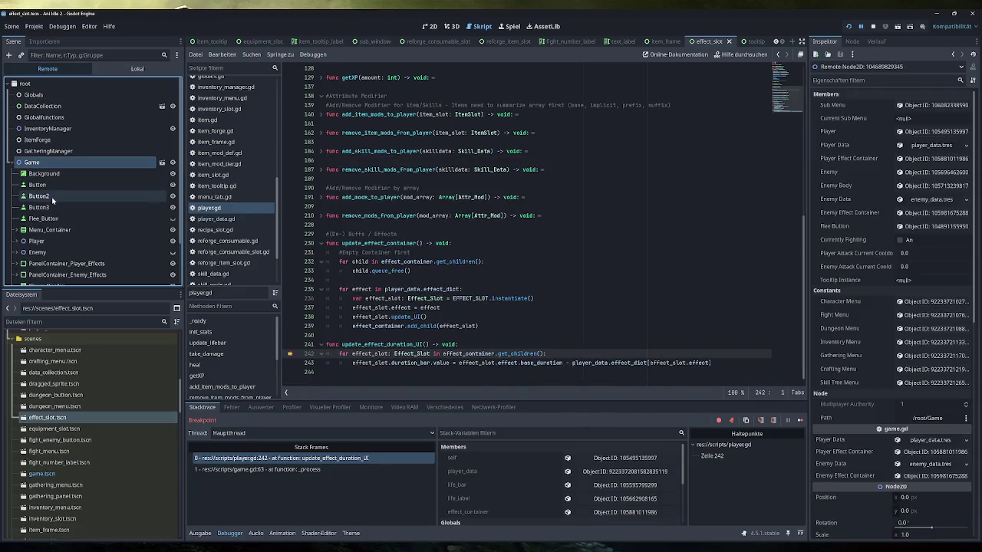
{"action": "scroll", "coordinate": [52, 192], "scroll_direction": "down", "scroll_amount": 2}
{"action": "left_click", "coordinate": [67, 212]}
{"action": "left_click", "coordinate": [73, 223]}
{"action": "left_click", "coordinate": [77, 234]}
{"action": "left_click", "coordinate": [81, 246]}
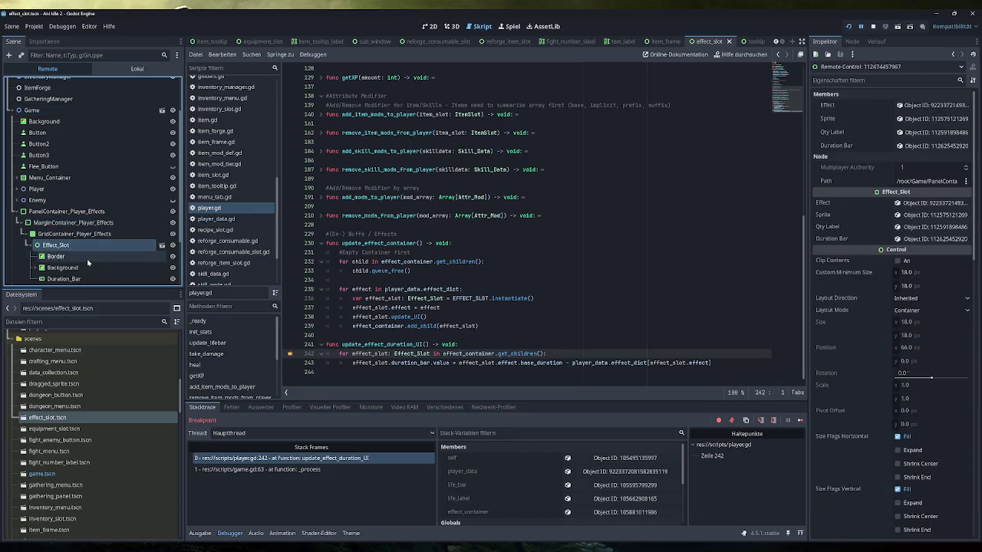
{"action": "scroll", "coordinate": [80, 246], "scroll_direction": "down", "scroll_amount": 2}
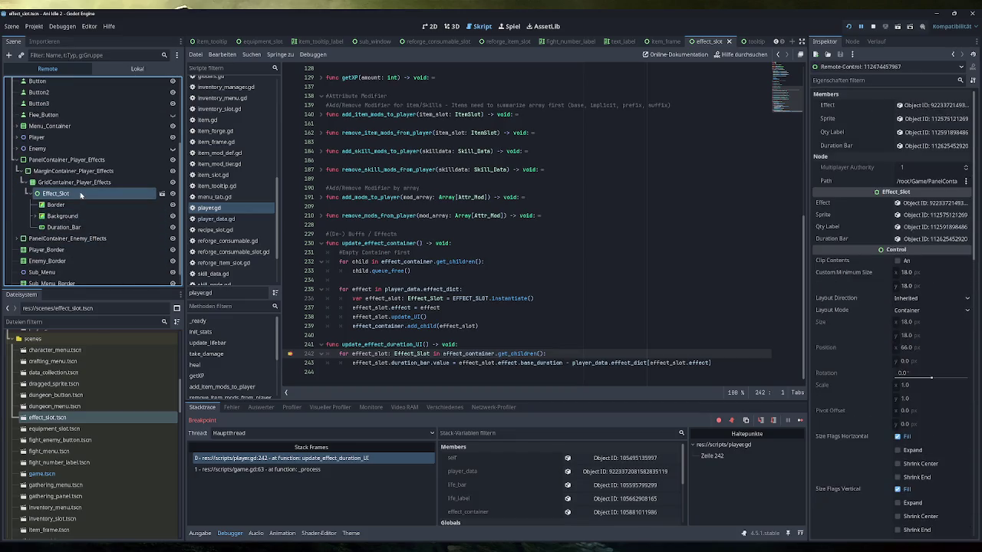
{"action": "left_click", "coordinate": [28, 194]}
Select the live Player node and expand its player_data resource in the Inspector
{"action": "left_click", "coordinate": [36, 155]}
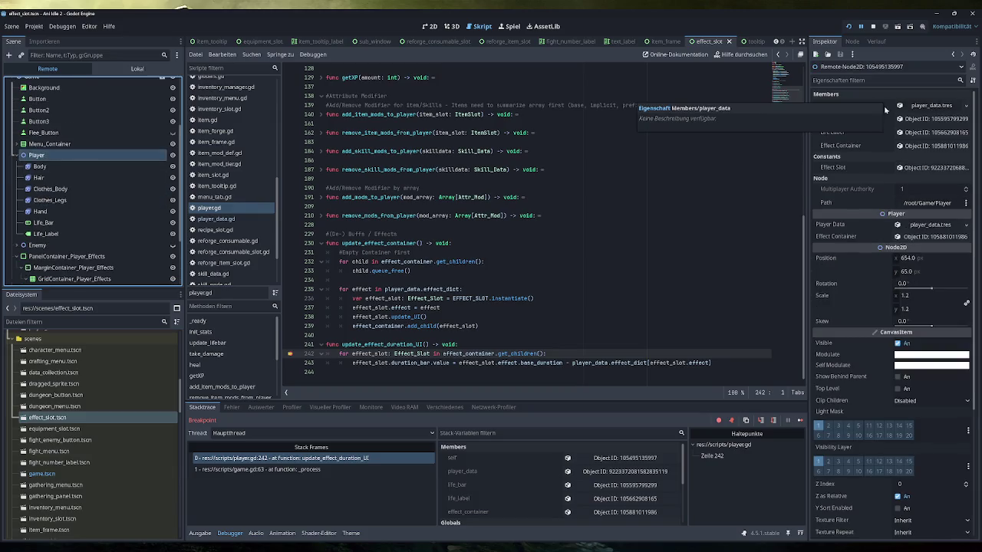
{"action": "left_click", "coordinate": [932, 146]}
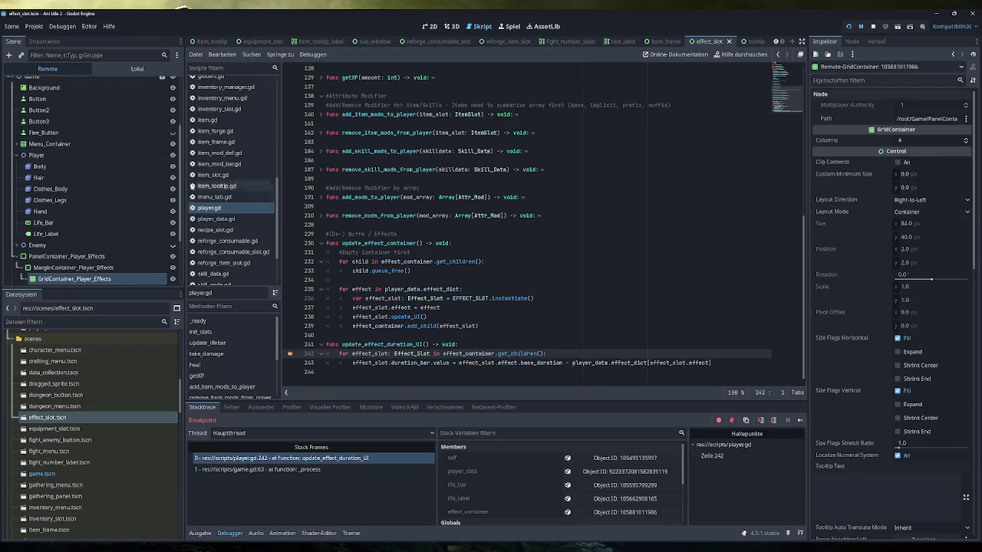
{"action": "left_click", "coordinate": [36, 155]}
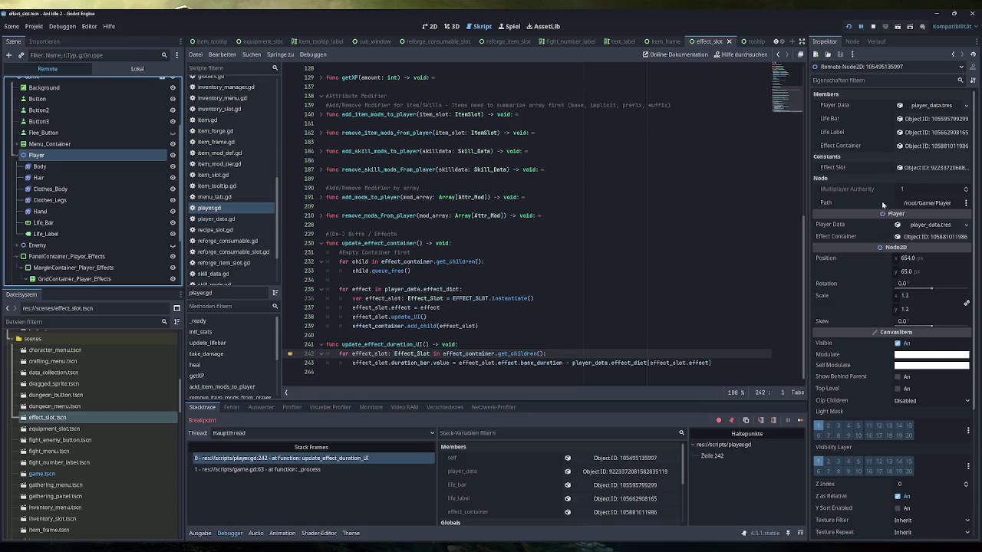
{"action": "left_click", "coordinate": [930, 105]}
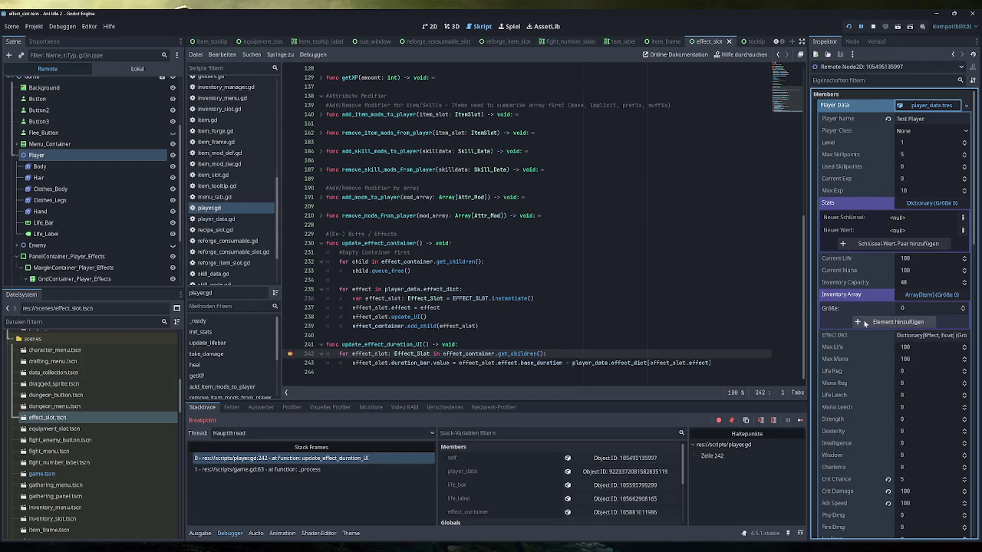
{"action": "scroll", "coordinate": [859, 322], "scroll_direction": "down", "scroll_amount": 5}
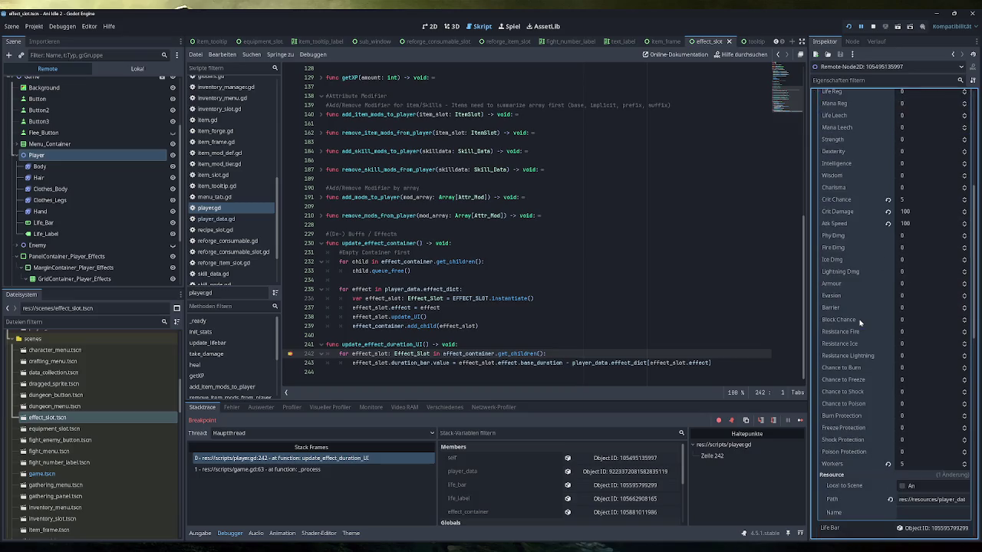
{"action": "scroll", "coordinate": [859, 322], "scroll_direction": "down", "scroll_amount": 1}
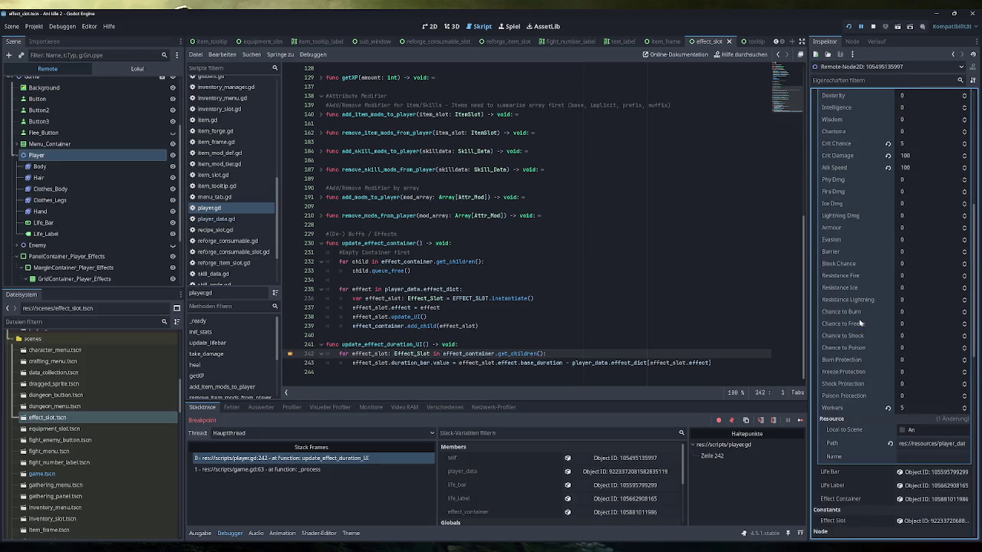
{"action": "scroll", "coordinate": [859, 322], "scroll_direction": "down", "scroll_amount": 2}
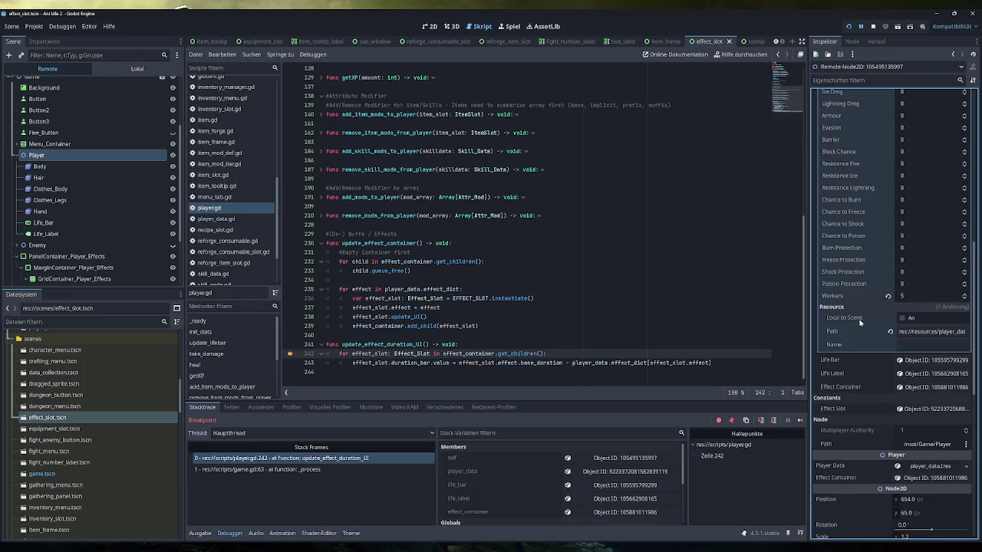
{"action": "scroll", "coordinate": [859, 322], "scroll_direction": "down", "scroll_amount": 2}
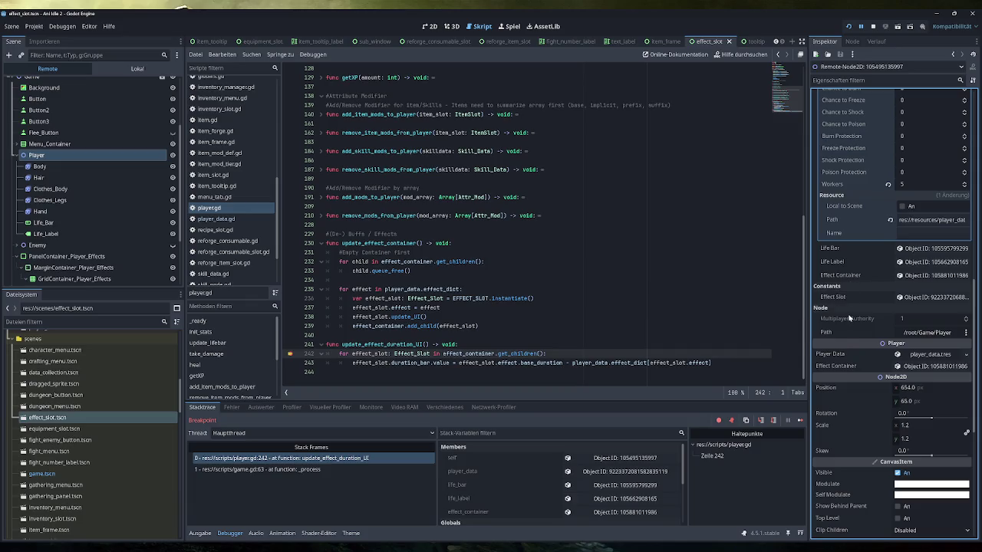
{"action": "scroll", "coordinate": [849, 318], "scroll_direction": "down", "scroll_amount": 1}
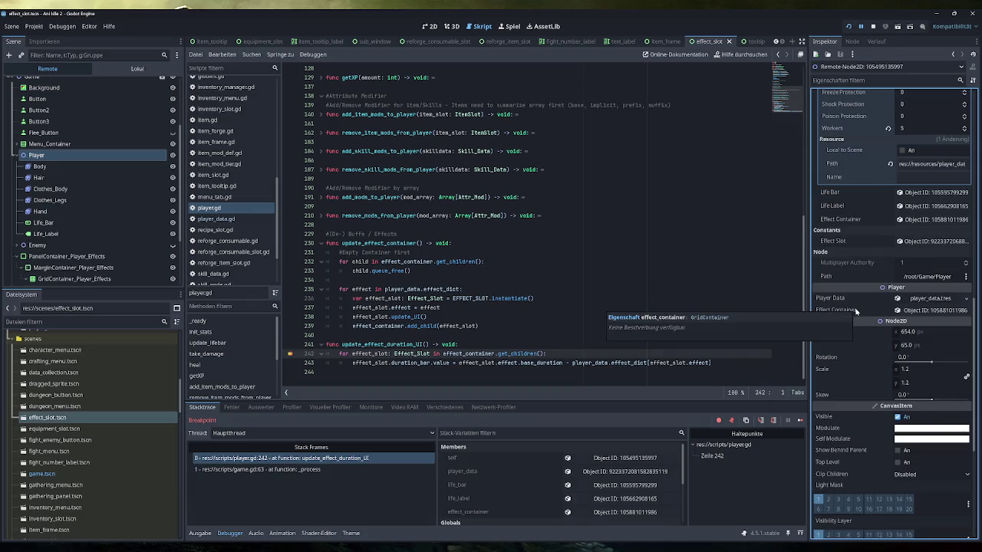
{"action": "scroll", "coordinate": [855, 310], "scroll_direction": "up", "scroll_amount": 10}
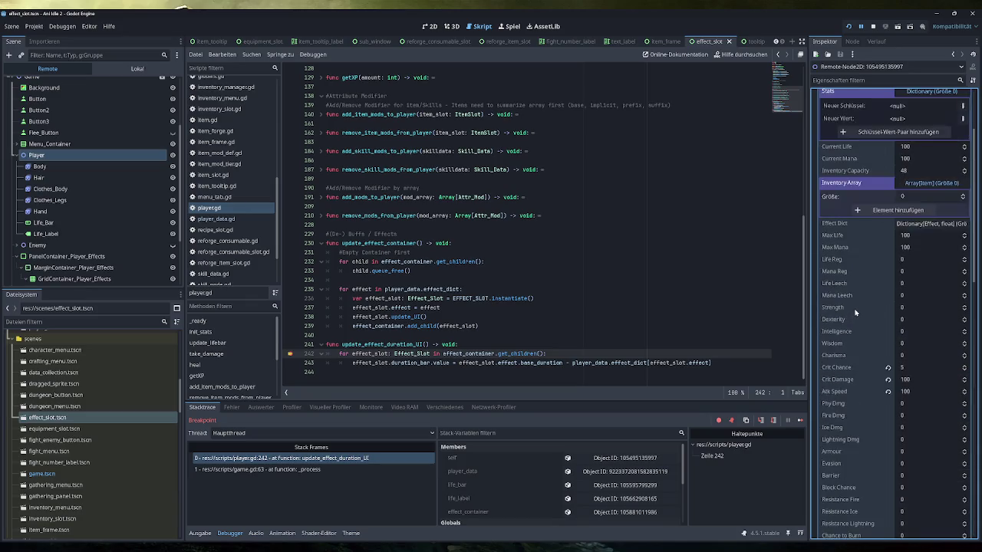
{"action": "scroll", "coordinate": [855, 312], "scroll_direction": "up", "scroll_amount": 1}
{"action": "scroll", "coordinate": [855, 312], "scroll_direction": "up", "scroll_amount": 1}
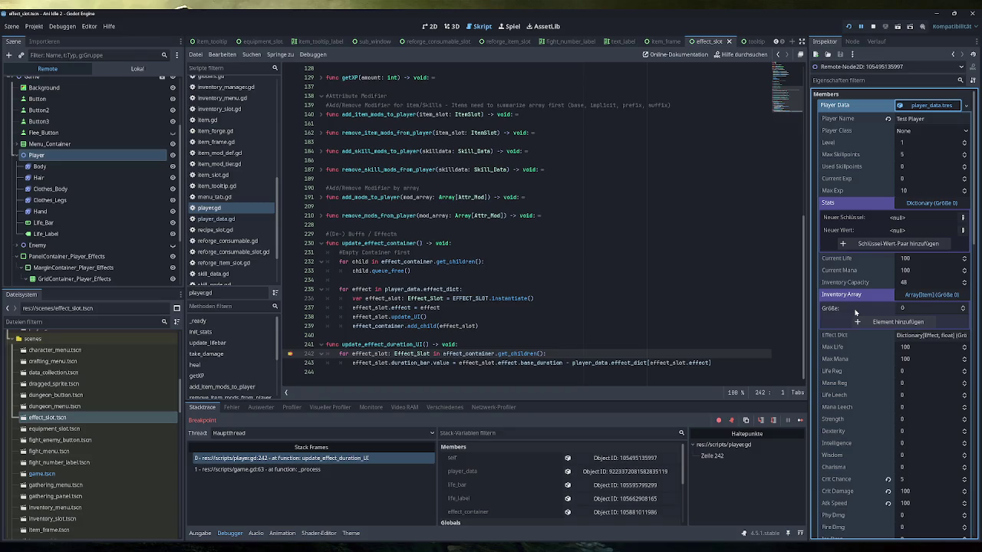
{"action": "scroll", "coordinate": [855, 312], "scroll_direction": "down", "scroll_amount": 5}
{"action": "scroll", "coordinate": [855, 312], "scroll_direction": "up", "scroll_amount": 2}
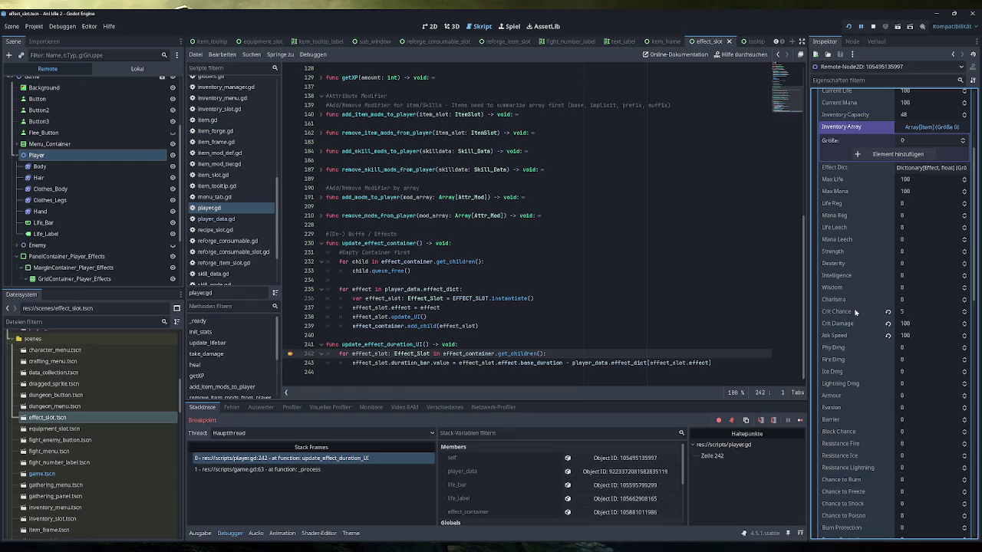
{"action": "left_click", "coordinate": [929, 168]}
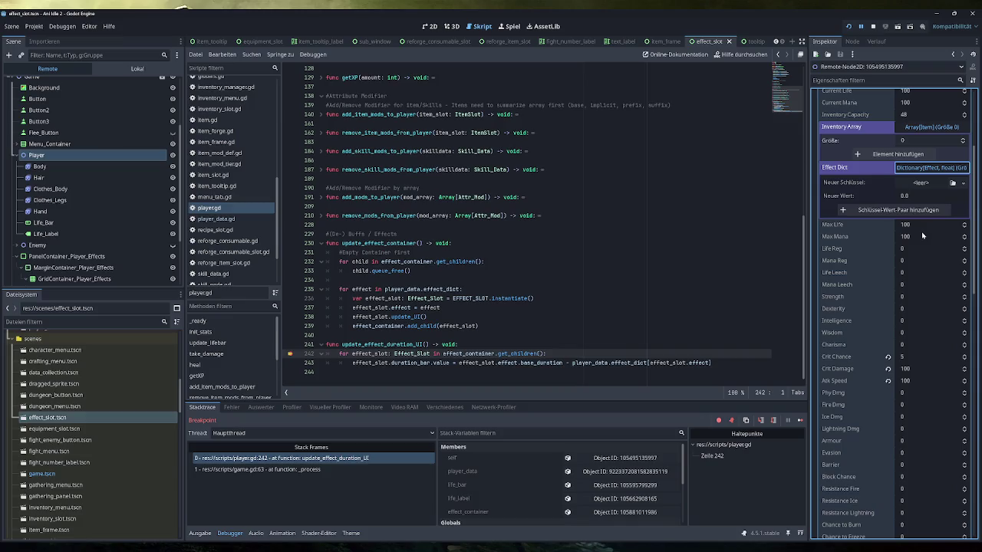
{"action": "scroll", "coordinate": [923, 265], "scroll_direction": "down", "scroll_amount": 5}
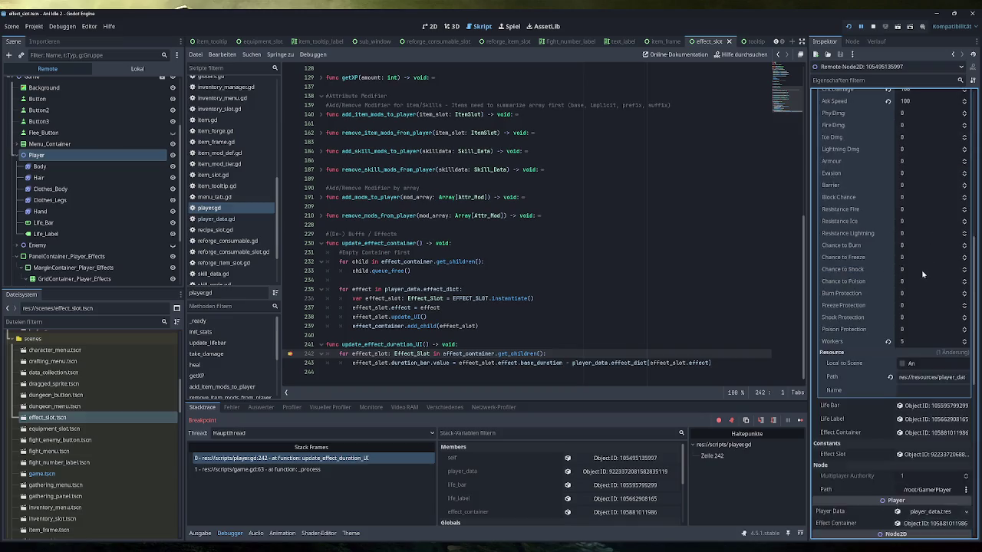
{"action": "scroll", "coordinate": [923, 273], "scroll_direction": "down", "scroll_amount": 3}
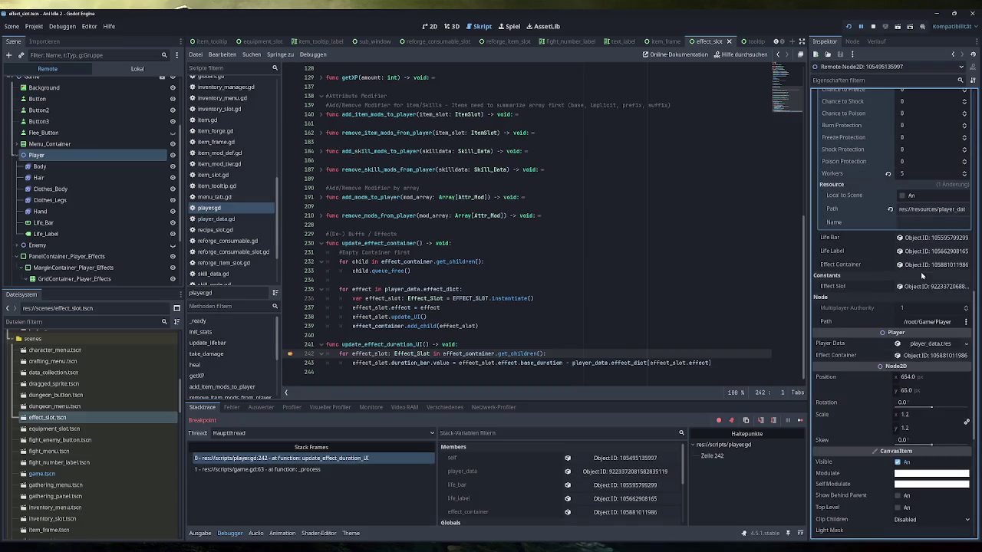
{"action": "left_click", "coordinate": [928, 344]}
{"action": "scroll", "coordinate": [869, 395], "scroll_direction": "down", "scroll_amount": 2}
{"action": "scroll", "coordinate": [867, 394], "scroll_direction": "down", "scroll_amount": 2}
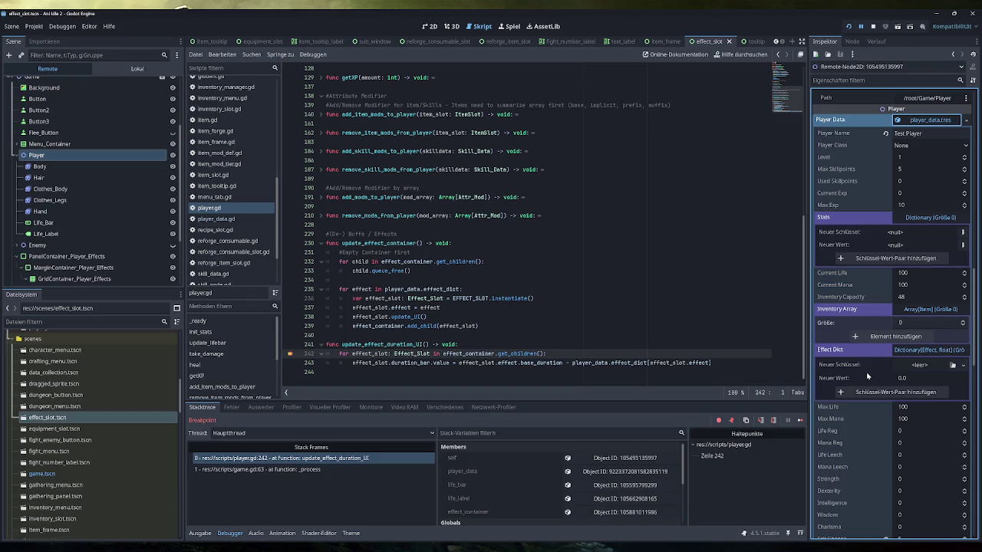
{"action": "left_click", "coordinate": [926, 121]}
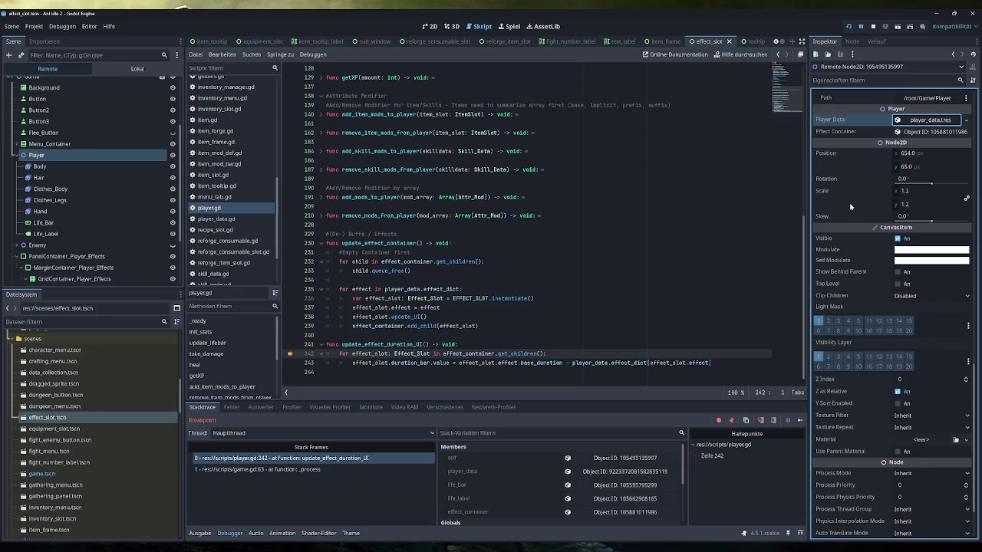
{"action": "mouse_move", "coordinate": [849, 207]}
{"action": "left_click", "coordinate": [873, 27]}
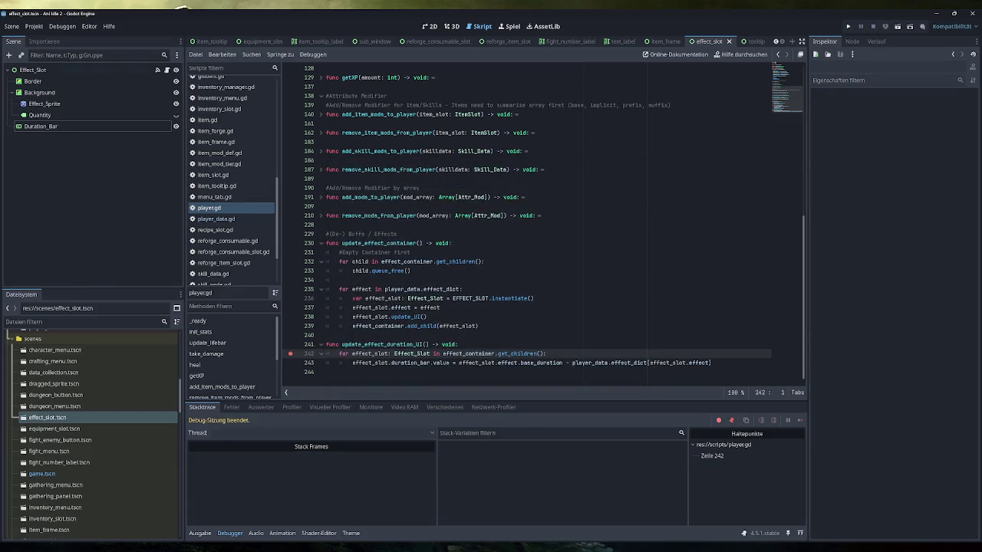
Remove the line 242 breakpoint and add print(effect_slot.effect) inside the duration loop
{"action": "left_click", "coordinate": [291, 355]}
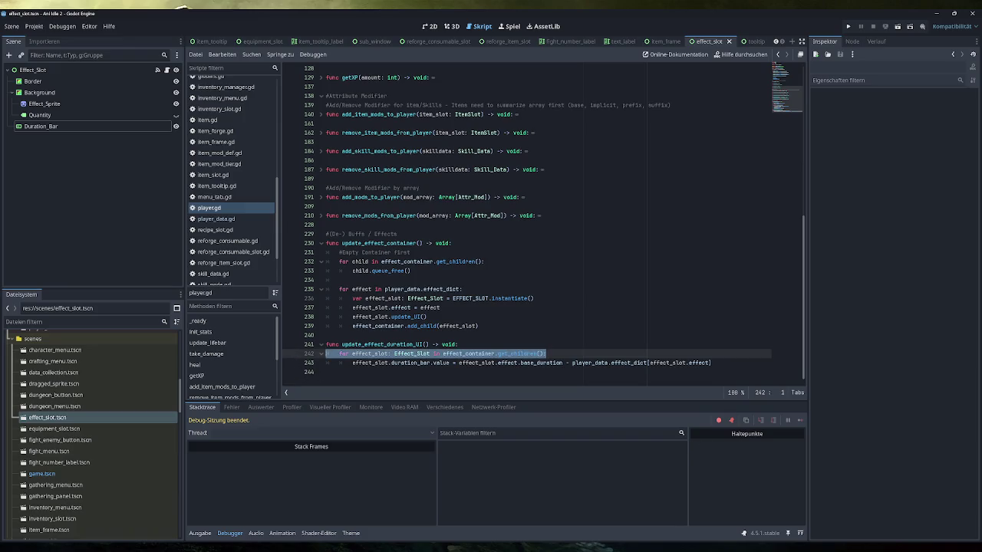
{"action": "left_click", "coordinate": [547, 353]}
{"action": "key", "text": "Return"}
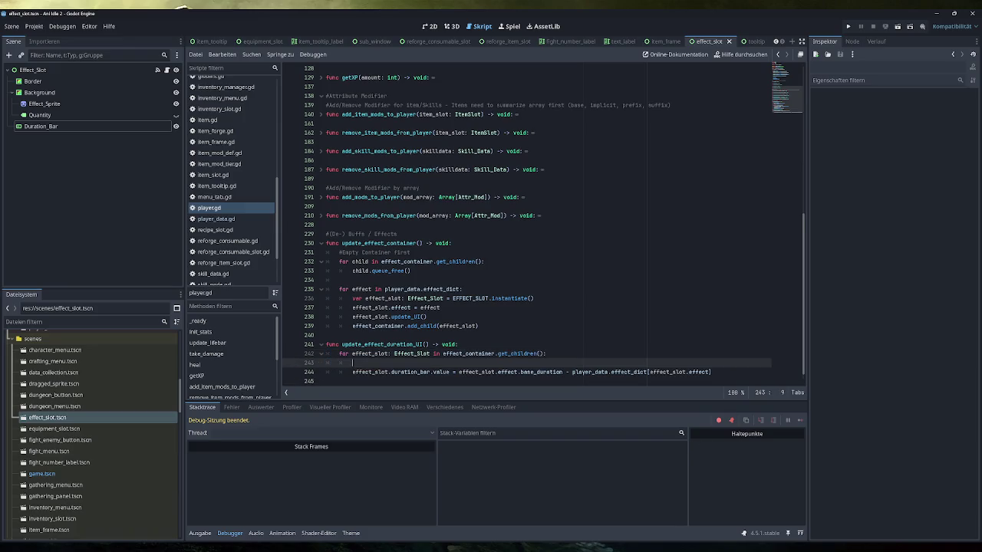
{"action": "type", "text": "print("}
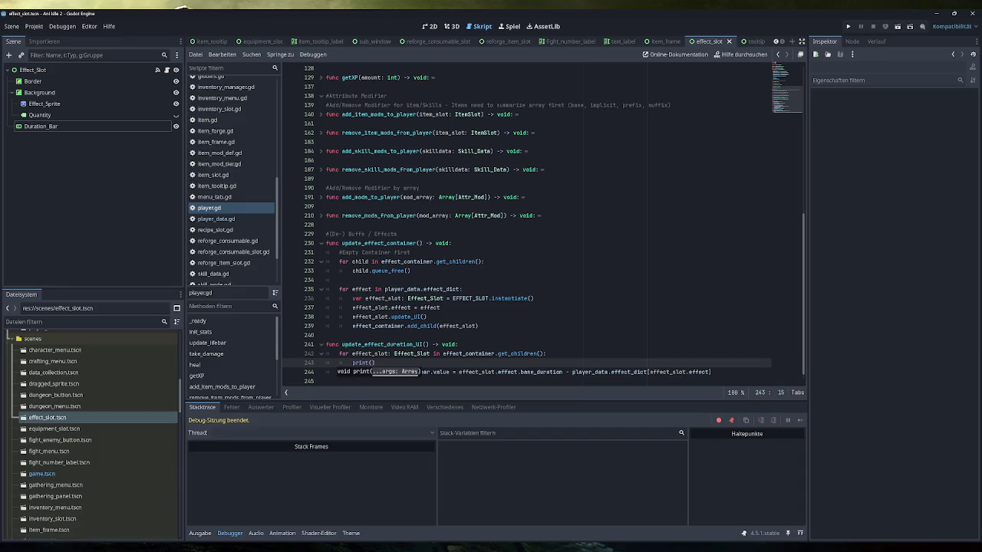
{"action": "type", "text": "effect_slot.ef"}
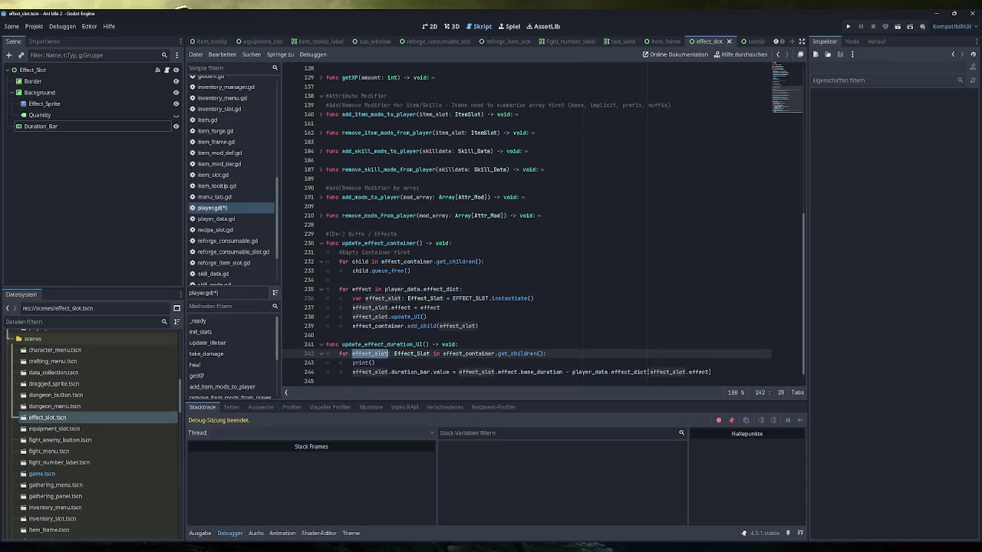
{"action": "type", "text": "fect"}
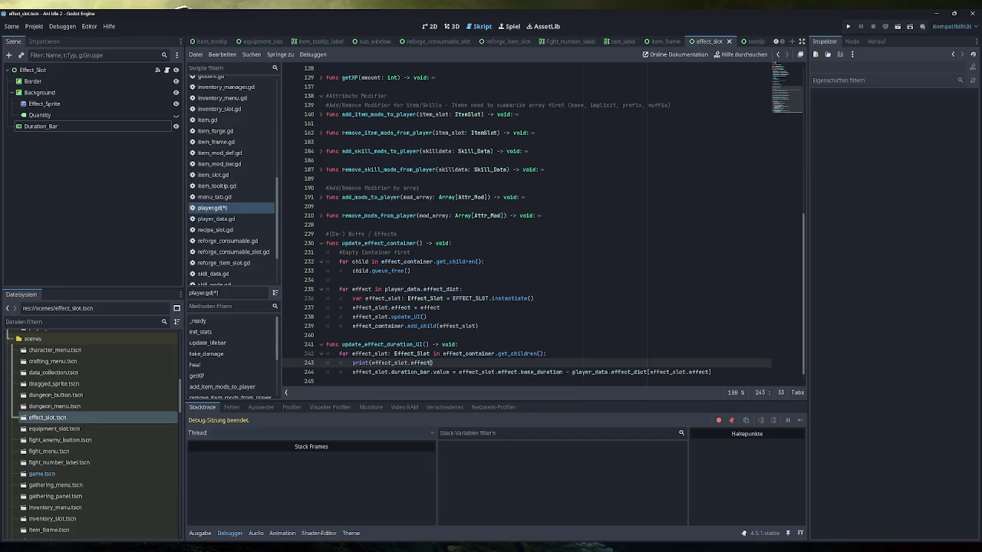
{"action": "key", "text": "End"}
Save player.gd, set a breakpoint on line 244, and rerun the game
{"action": "key", "text": "ctrl+s"}
{"action": "left_click", "coordinate": [290, 372]}
{"action": "left_click", "coordinate": [848, 26]}
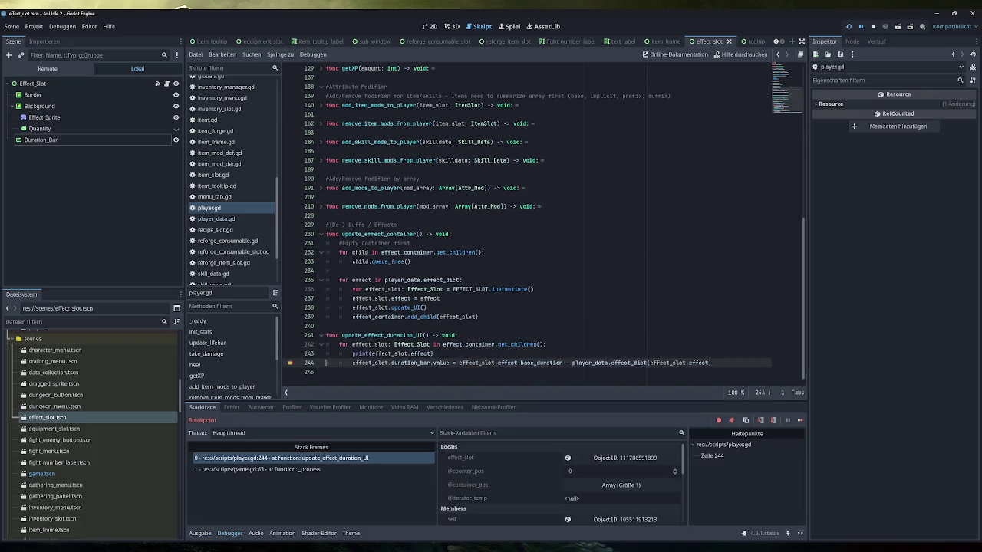
Inspect the live Effect_Slot's Test Buff effect resource, then view the paused stack at player.gd:244
{"action": "left_click", "coordinate": [201, 533]}
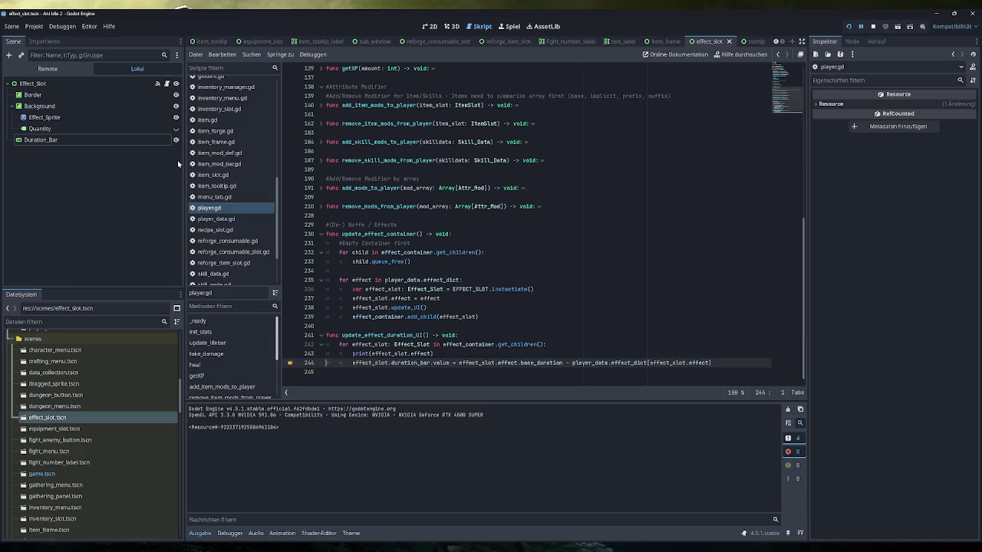
{"action": "left_click", "coordinate": [47, 68]}
{"action": "left_click", "coordinate": [39, 162]}
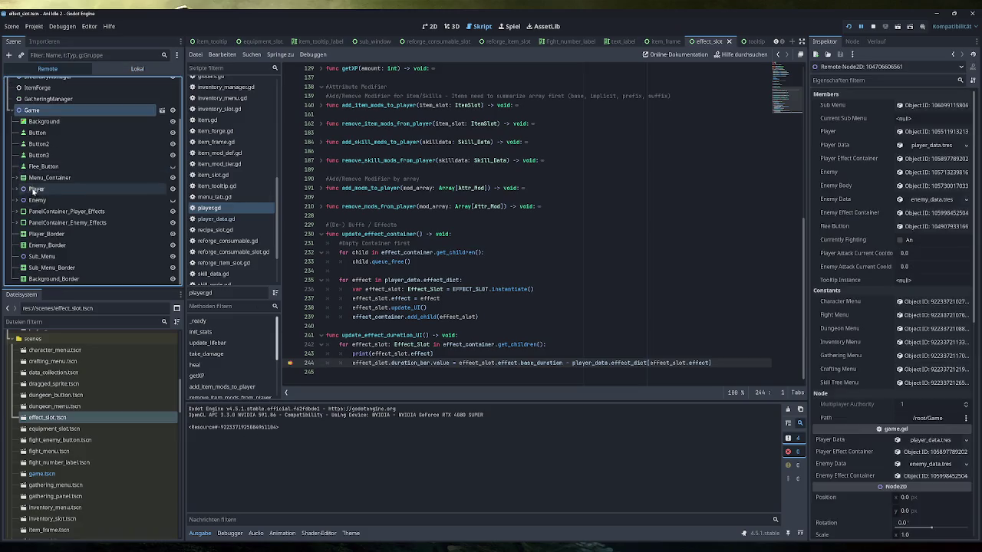
{"action": "left_click", "coordinate": [65, 216]}
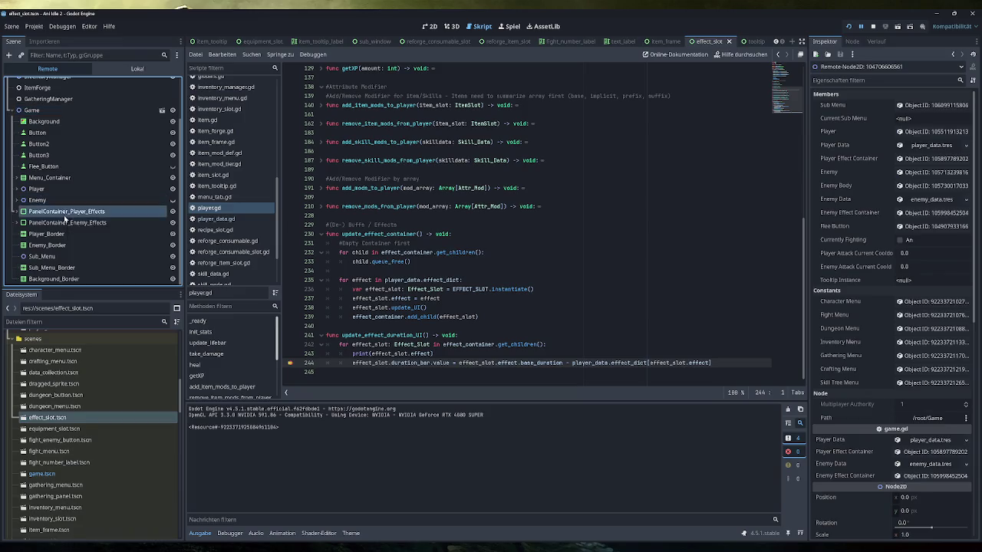
{"action": "left_click", "coordinate": [84, 244]}
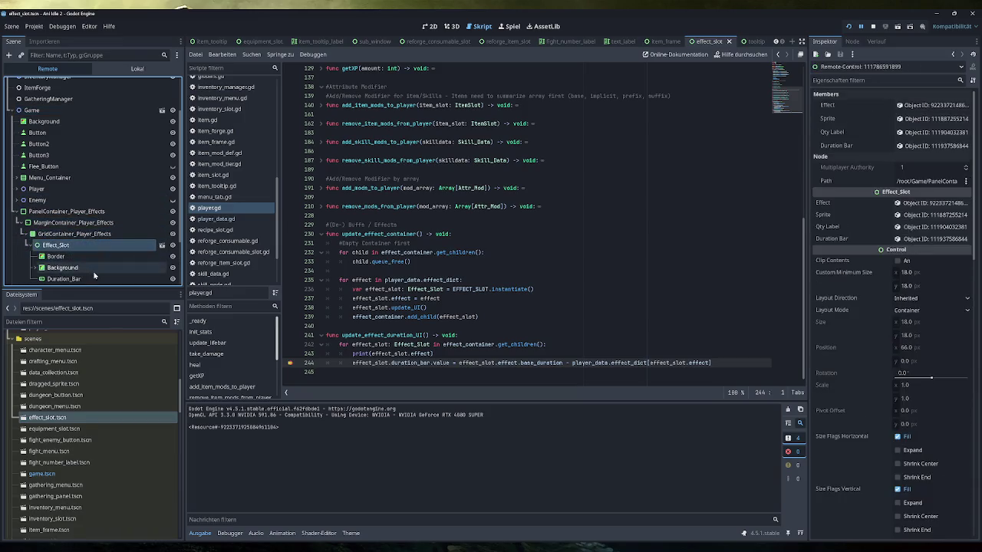
{"action": "scroll", "coordinate": [88, 253], "scroll_direction": "down", "scroll_amount": 1}
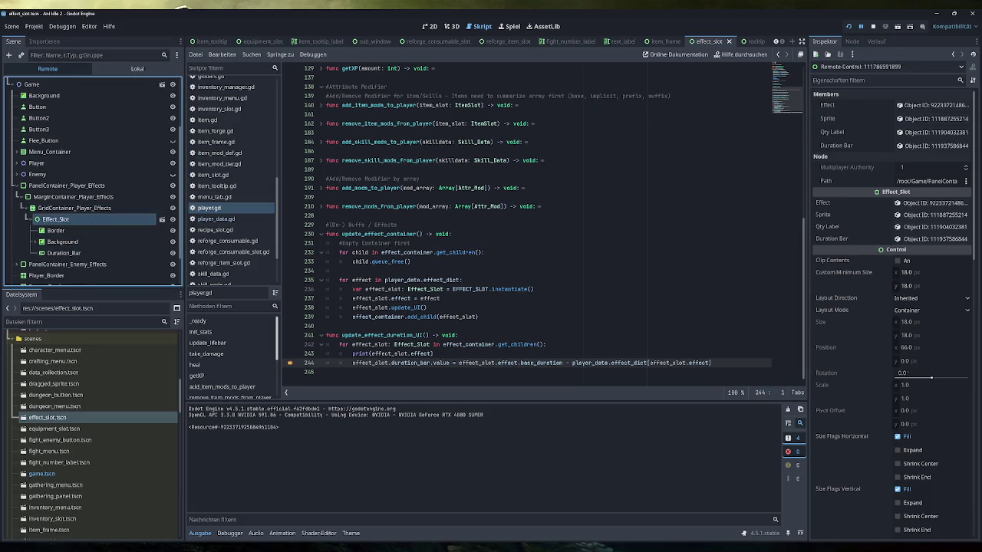
{"action": "left_click", "coordinate": [912, 105]}
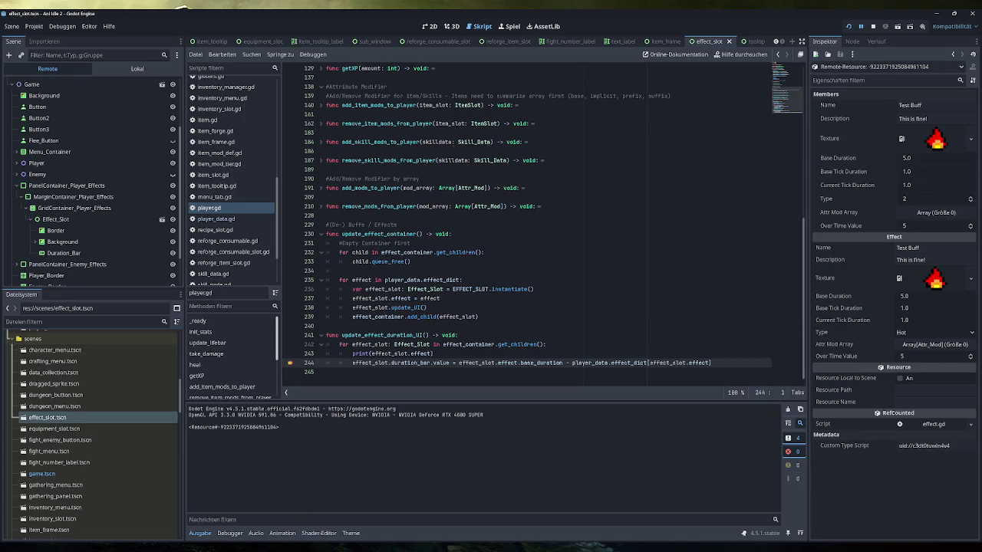
{"action": "left_click", "coordinate": [229, 533]}
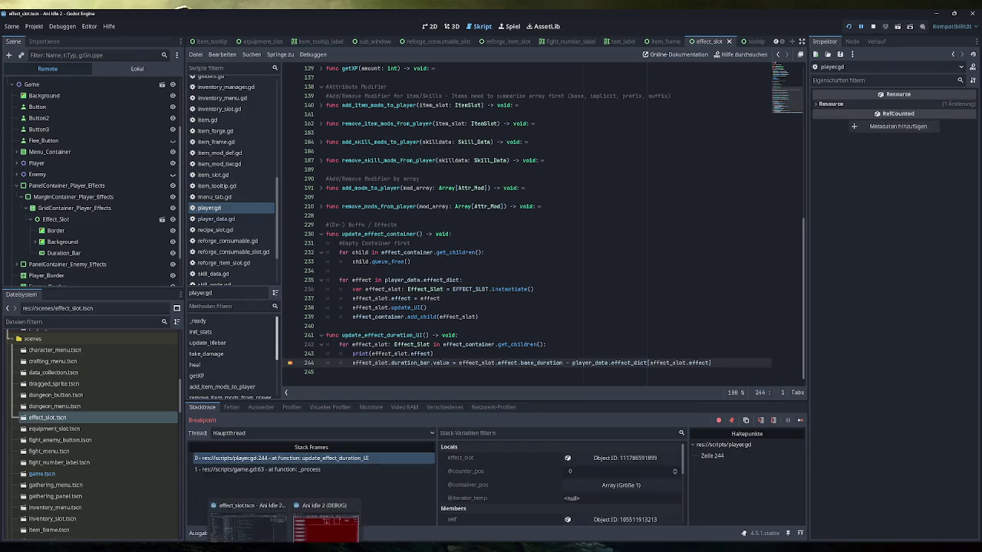
Bring the game window forward and trigger the test buffs to hit the line 244 breakpoint
{"action": "left_click", "coordinate": [318, 516]}
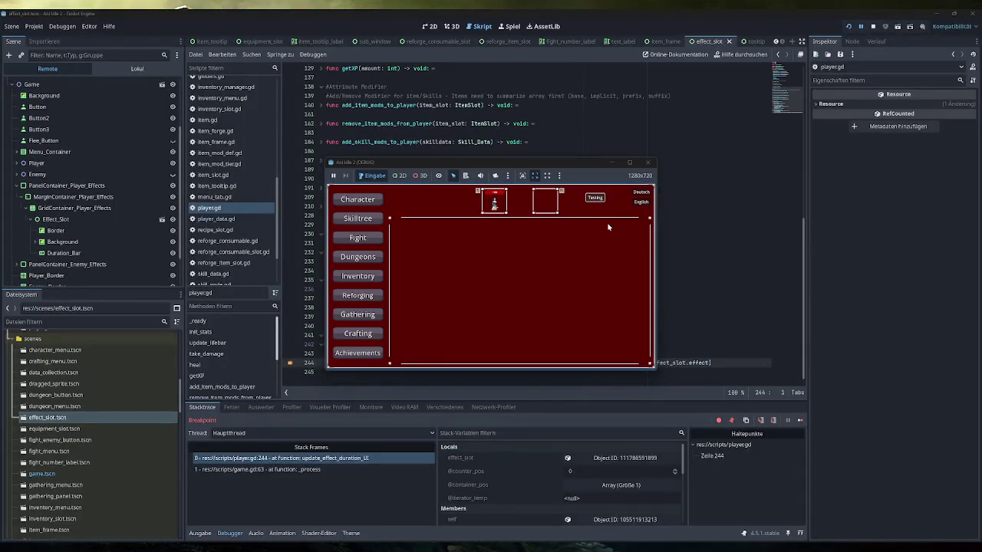
{"action": "left_click_drag", "start_coordinate": [494, 162], "coordinate": [510, 86]}
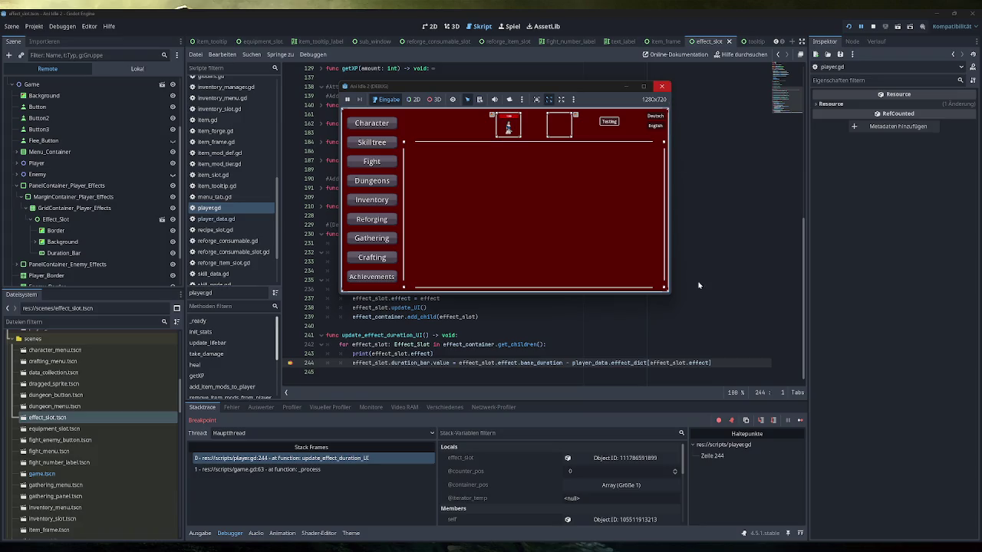
{"action": "key", "text": "F8"}
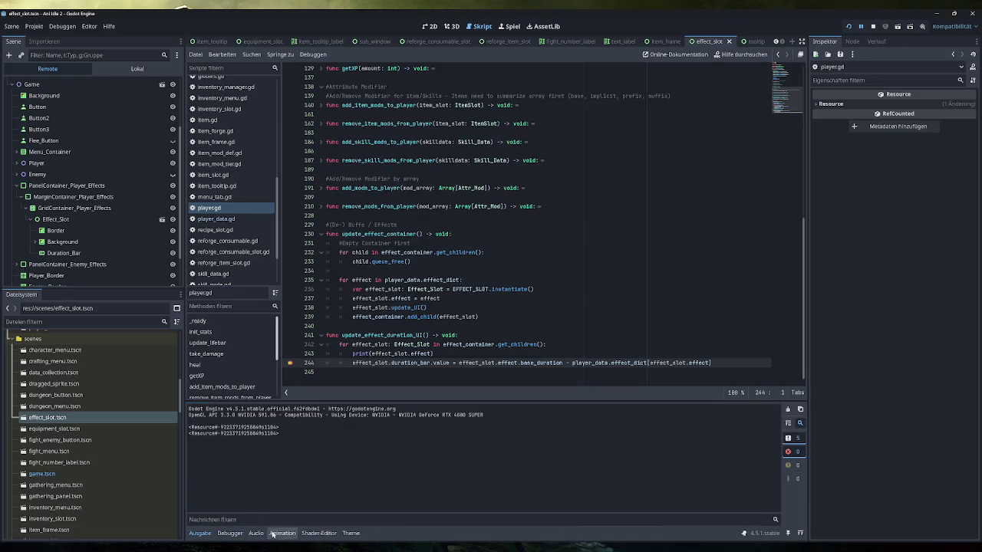
{"action": "left_click", "coordinate": [312, 523]}
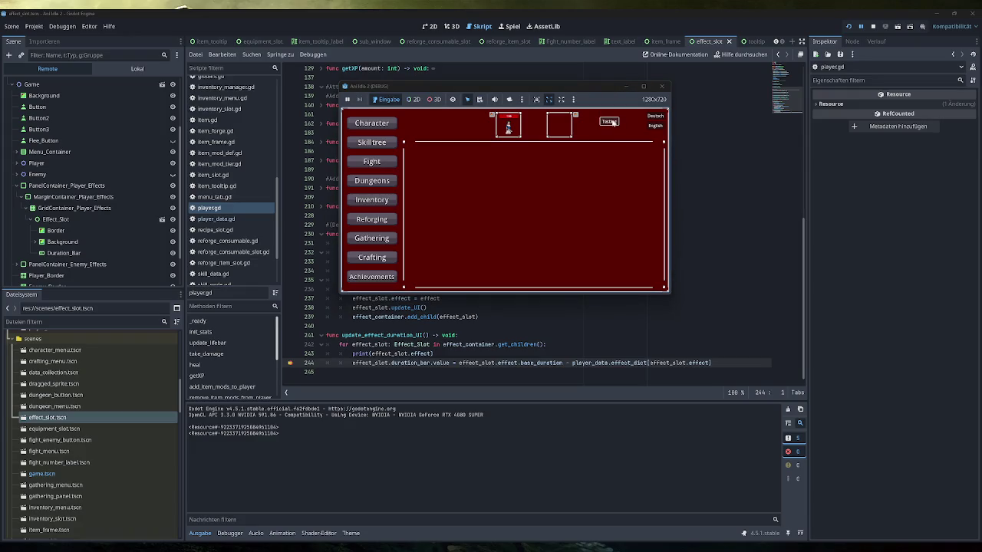
{"action": "left_click", "coordinate": [612, 122]}
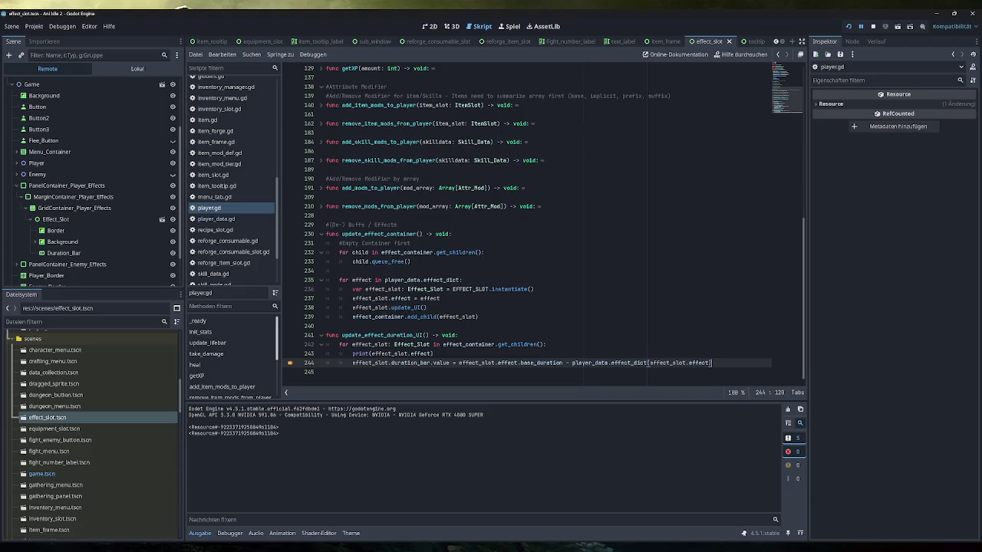
{"action": "mouse_move", "coordinate": [307, 542]}
{"action": "left_click", "coordinate": [314, 523]}
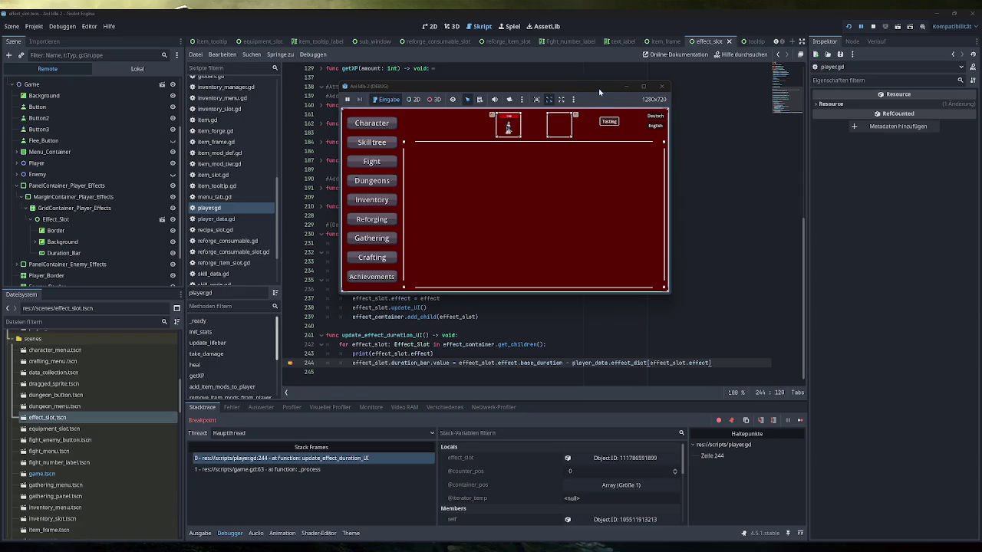
{"action": "mouse_move", "coordinate": [307, 543]}
{"action": "left_click", "coordinate": [322, 518]}
Check the output log and debugger stack, then toggle the line 244 breakpoint off and on again
{"action": "left_click", "coordinate": [199, 533]}
{"action": "left_click", "coordinate": [230, 533]}
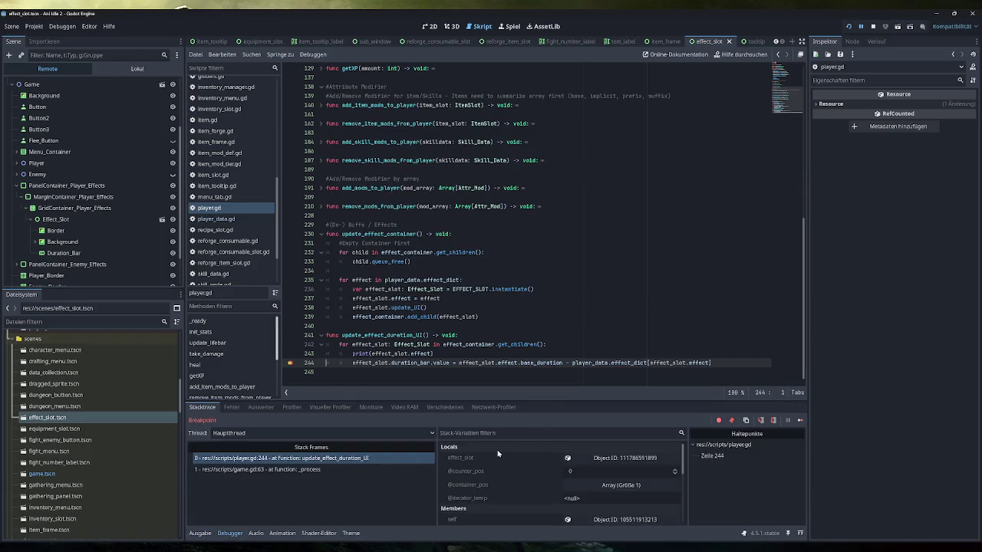
{"action": "mouse_move", "coordinate": [284, 546]}
{"action": "left_click", "coordinate": [284, 508]}
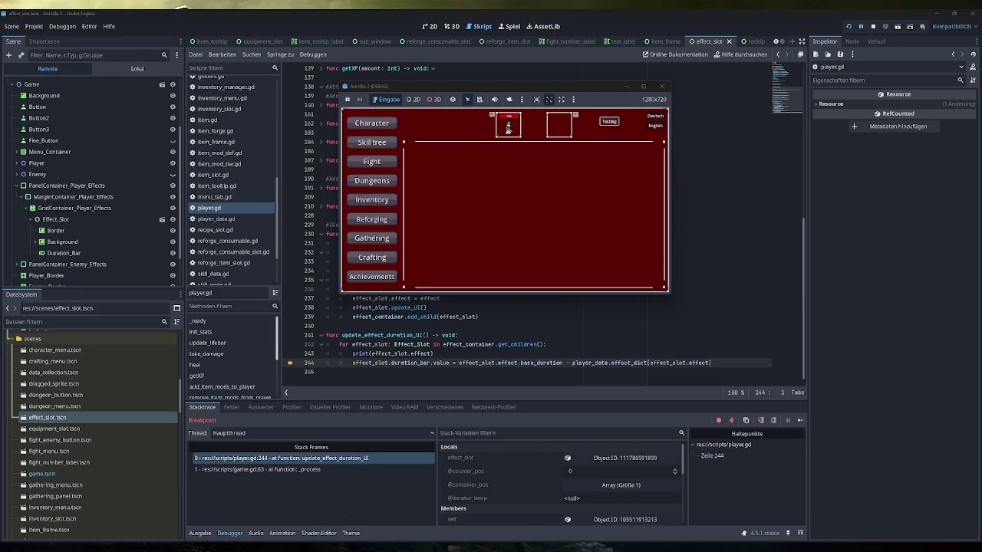
{"action": "left_click", "coordinate": [292, 363]}
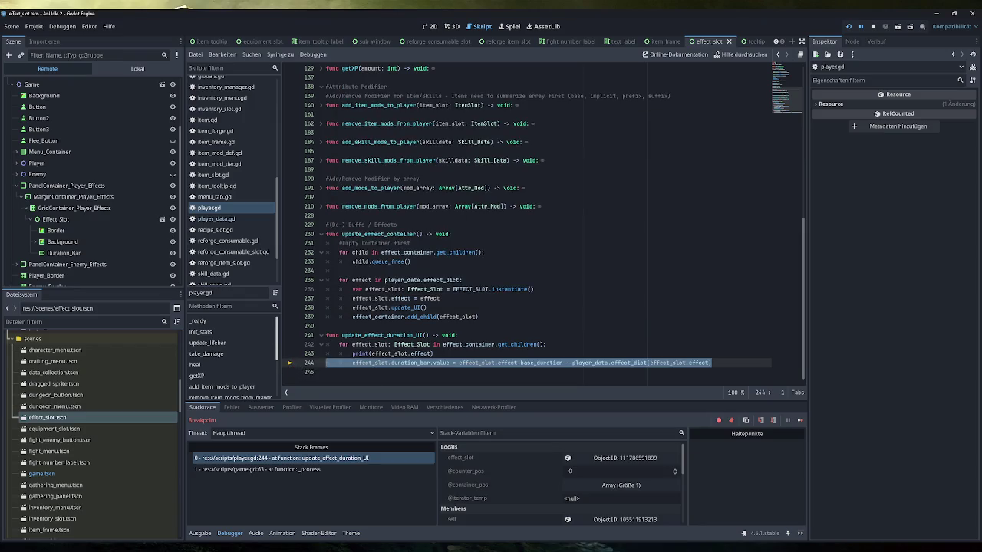
{"action": "mouse_move", "coordinate": [284, 547]}
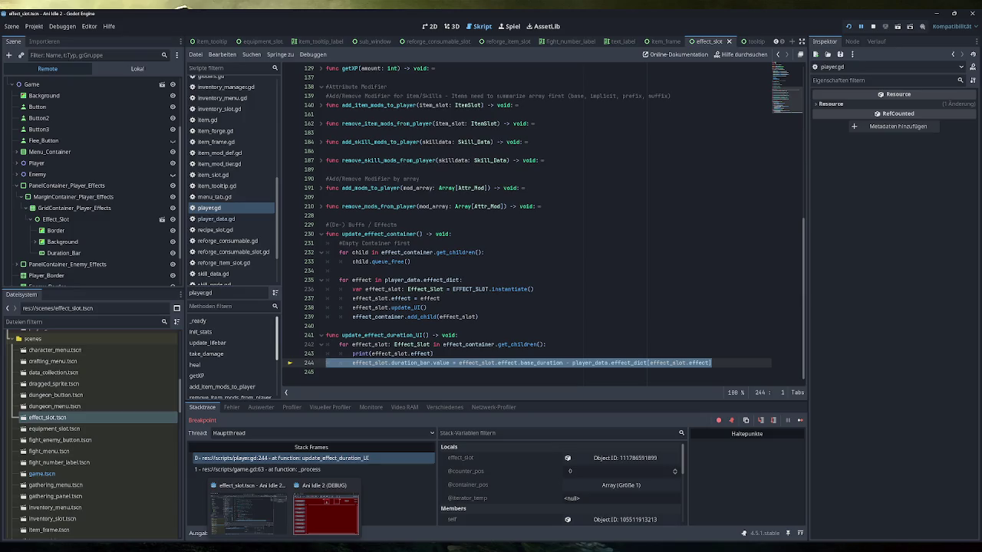
{"action": "left_click", "coordinate": [290, 364]}
{"action": "mouse_move", "coordinate": [541, 363]}
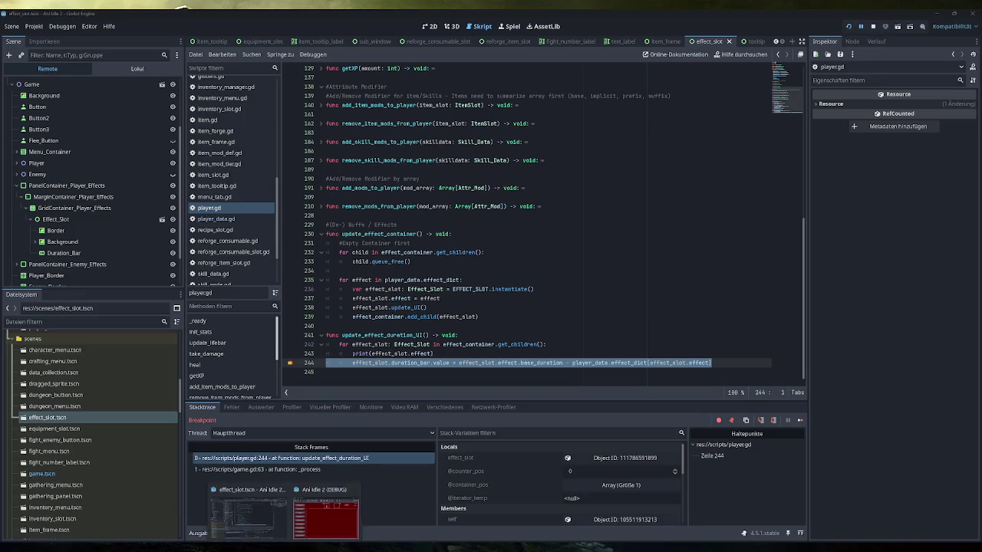
Resume from the breakpoint, remove the line 244 breakpoint, and stop the game
{"action": "left_click", "coordinate": [268, 507]}
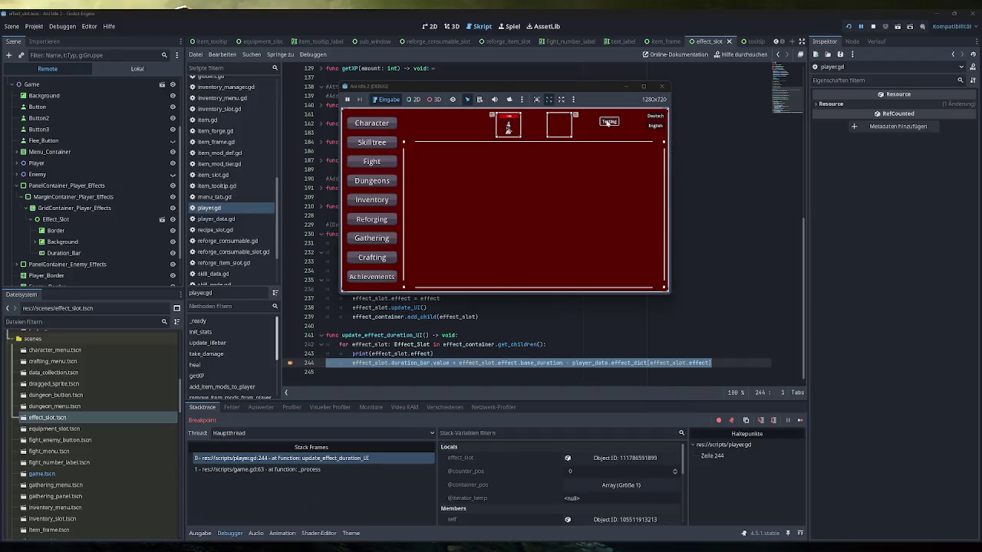
{"action": "left_click", "coordinate": [800, 421]}
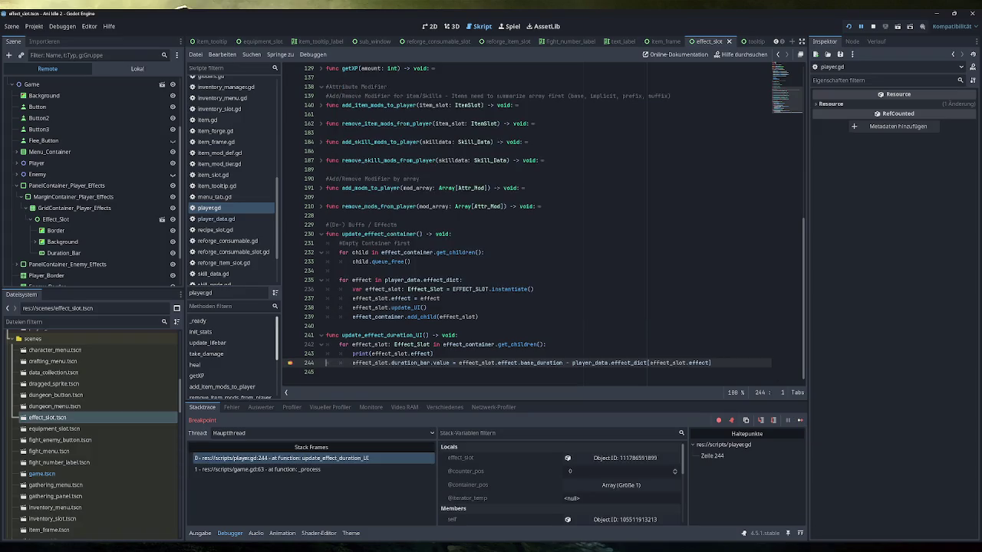
{"action": "mouse_move", "coordinate": [359, 362]}
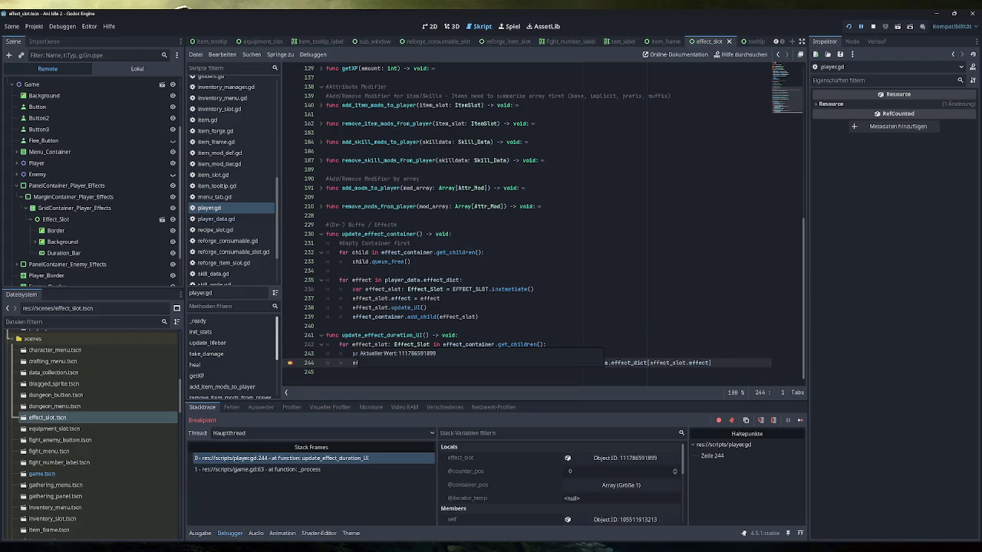
{"action": "left_click", "coordinate": [291, 364]}
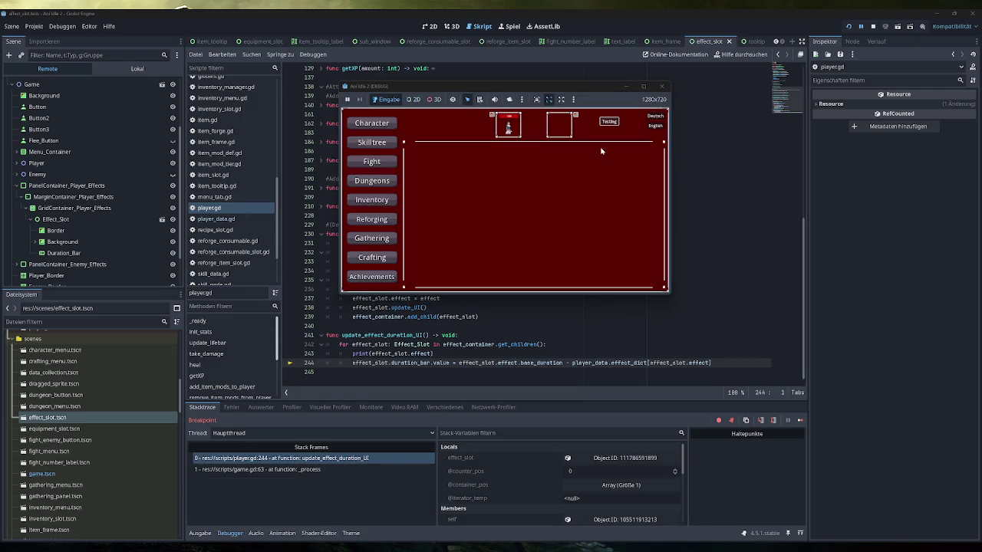
{"action": "left_click", "coordinate": [661, 86]}
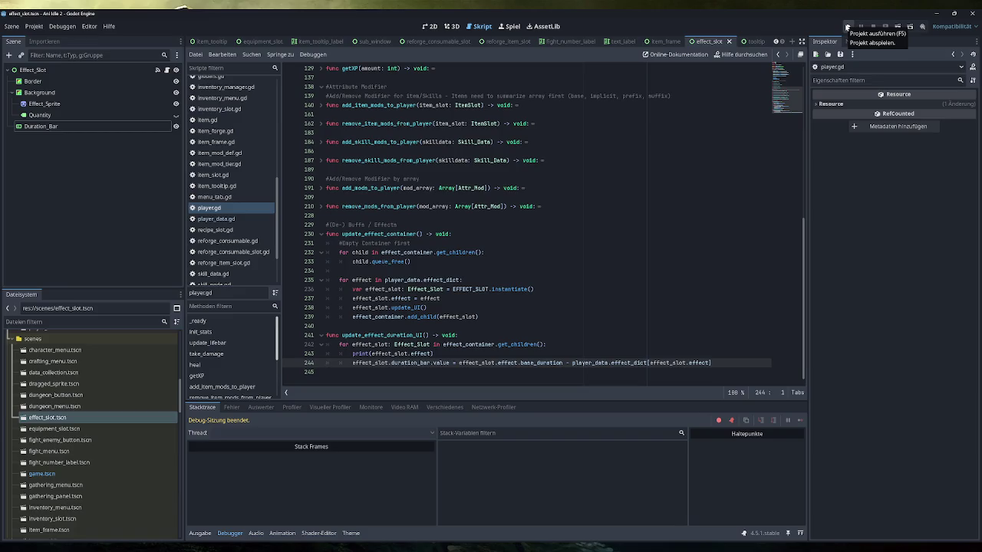
Run the project again and trigger the test buffs in the game
{"action": "left_click", "coordinate": [846, 27]}
{"action": "left_click_drag", "start_coordinate": [560, 163], "coordinate": [595, 84]}
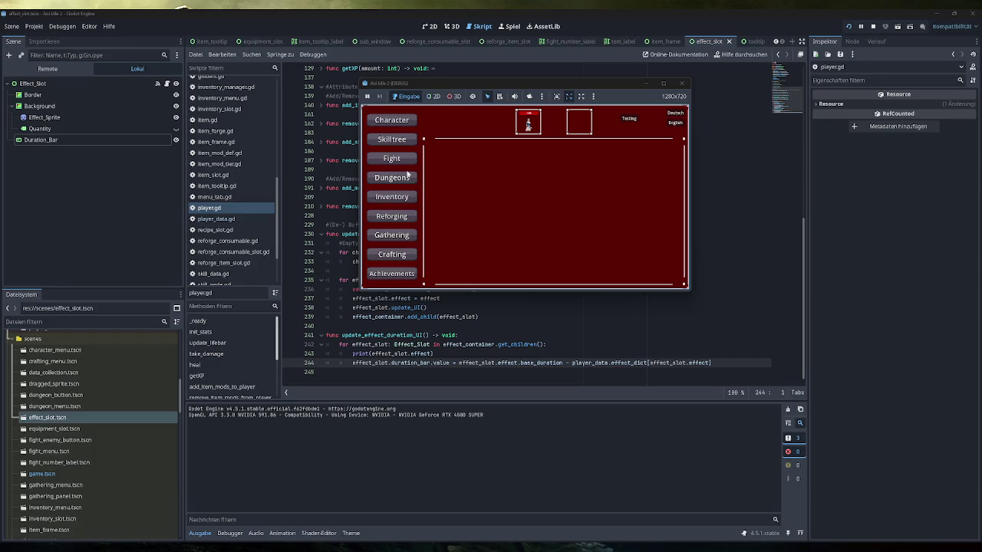
{"action": "left_click", "coordinate": [632, 120]}
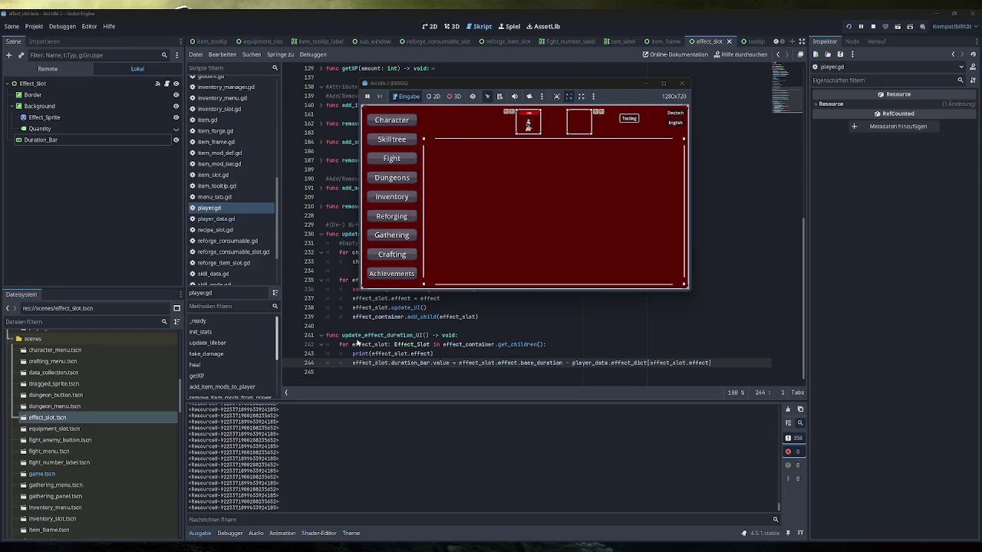
{"action": "left_click", "coordinate": [290, 363]}
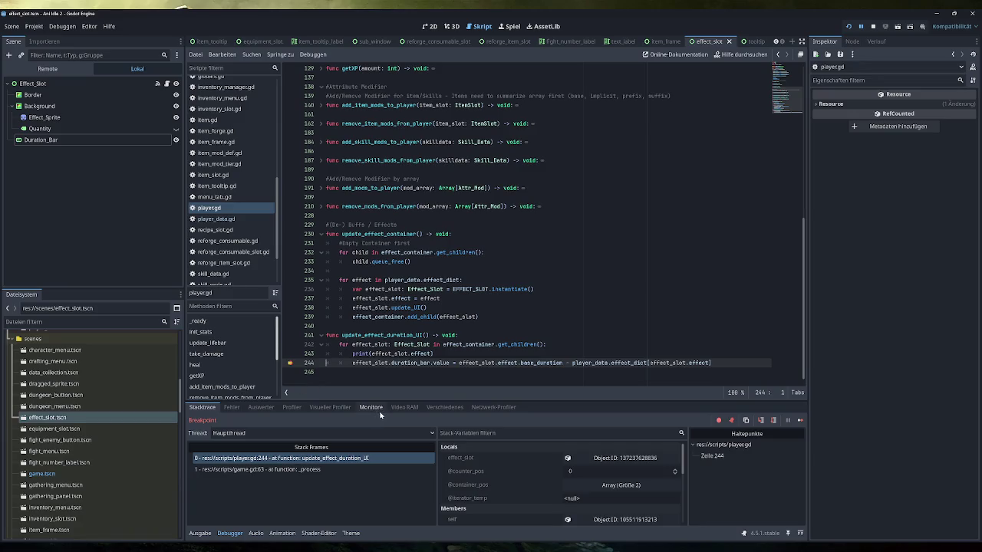
{"action": "mouse_move", "coordinate": [268, 548]}
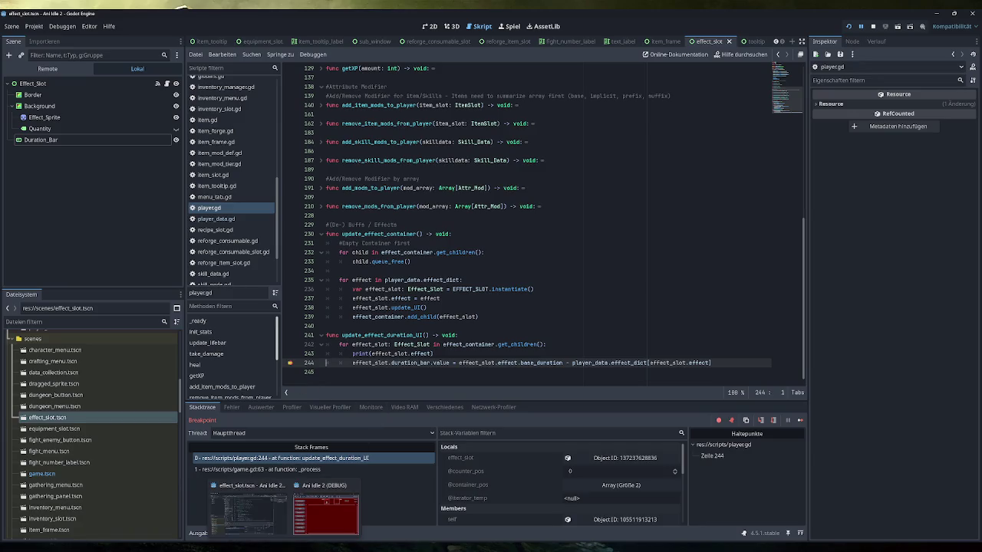
Select the last repeatedly printed effect Resource lines in the output log
{"action": "left_click", "coordinate": [209, 533]}
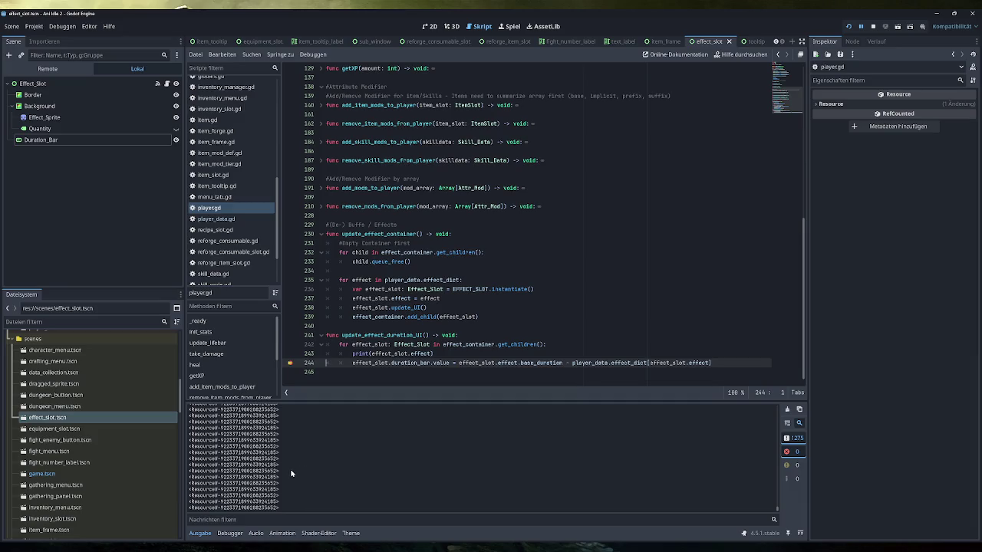
{"action": "left_click_drag", "start_coordinate": [284, 508], "coordinate": [189, 500]}
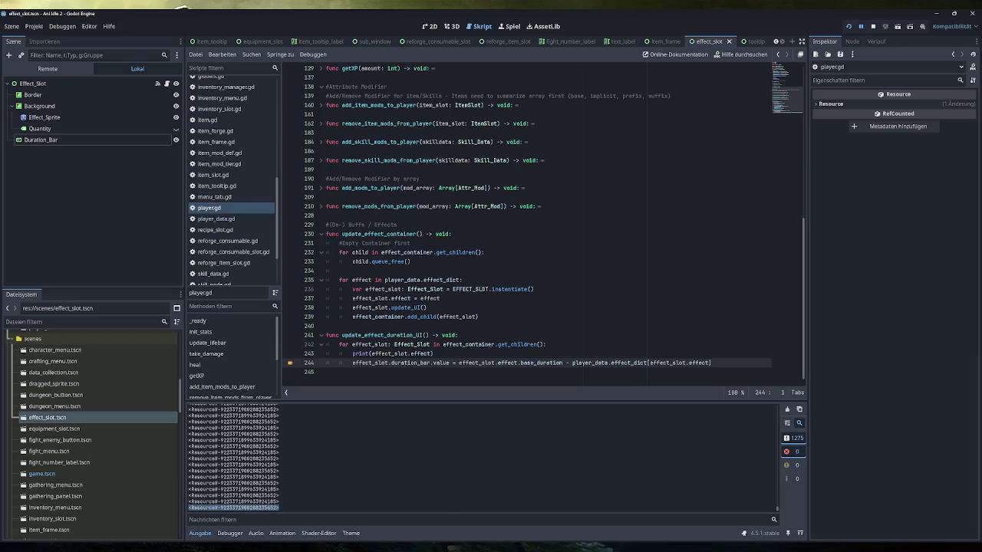
{"action": "key", "text": "F5"}
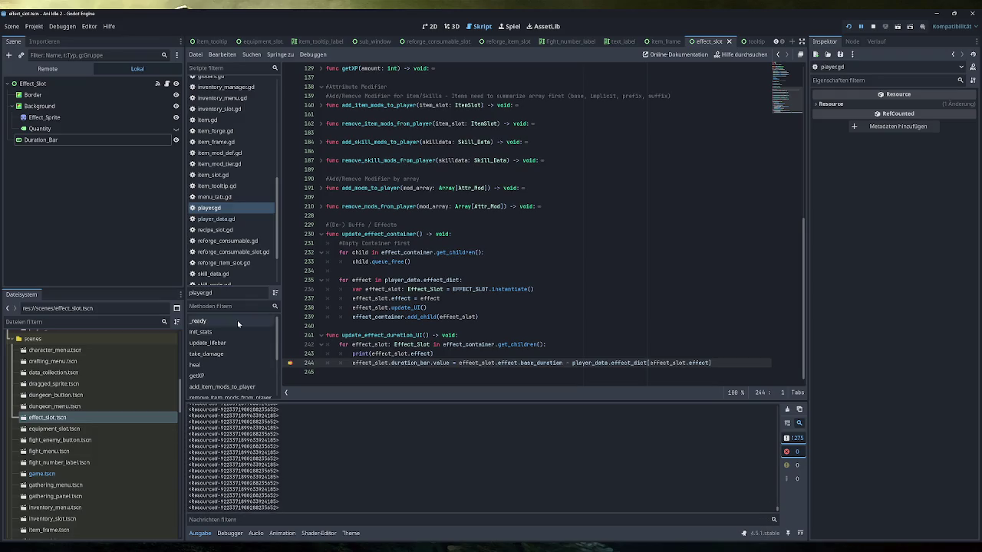
{"action": "left_click", "coordinate": [48, 69]}
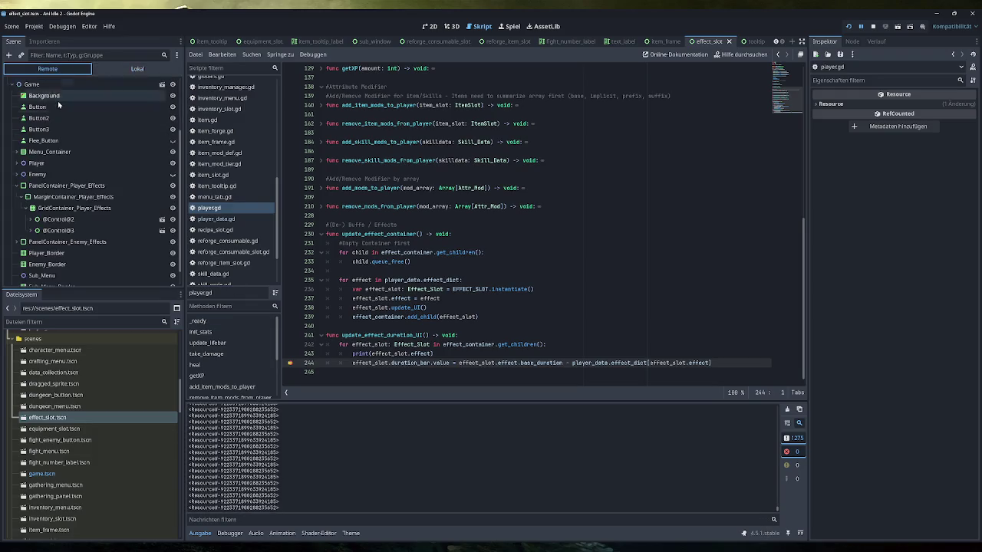
Inspect the two live effect slots, widening the Inspector to see their effect resources
{"action": "left_click", "coordinate": [71, 219]}
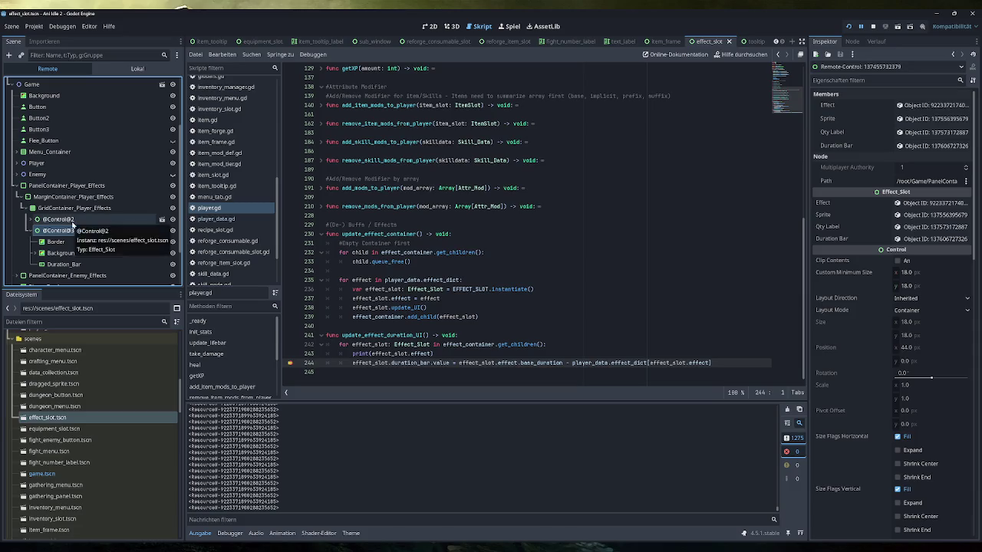
{"action": "scroll", "coordinate": [84, 226], "scroll_direction": "down", "scroll_amount": 1}
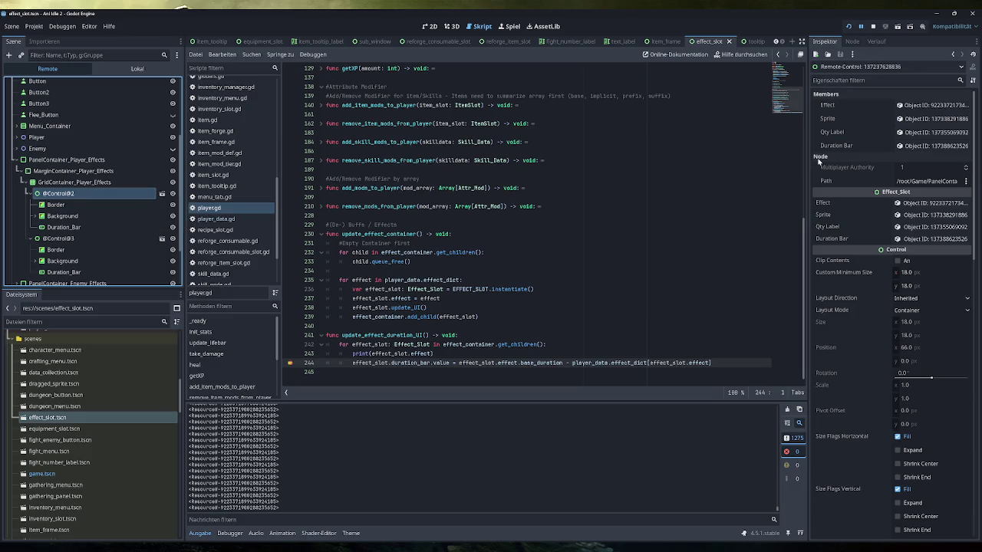
{"action": "left_click_drag", "start_coordinate": [808, 133], "coordinate": [715, 133]}
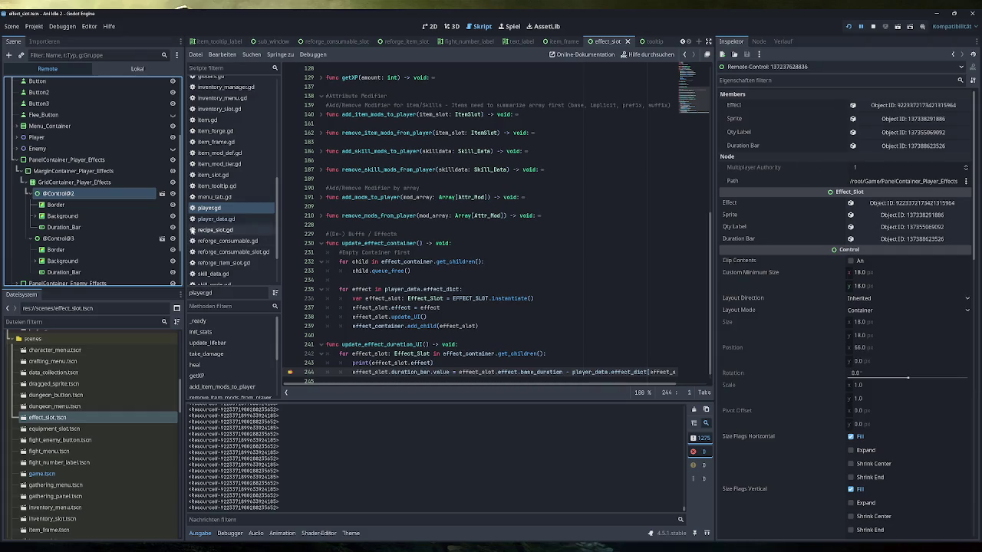
{"action": "left_click", "coordinate": [60, 238]}
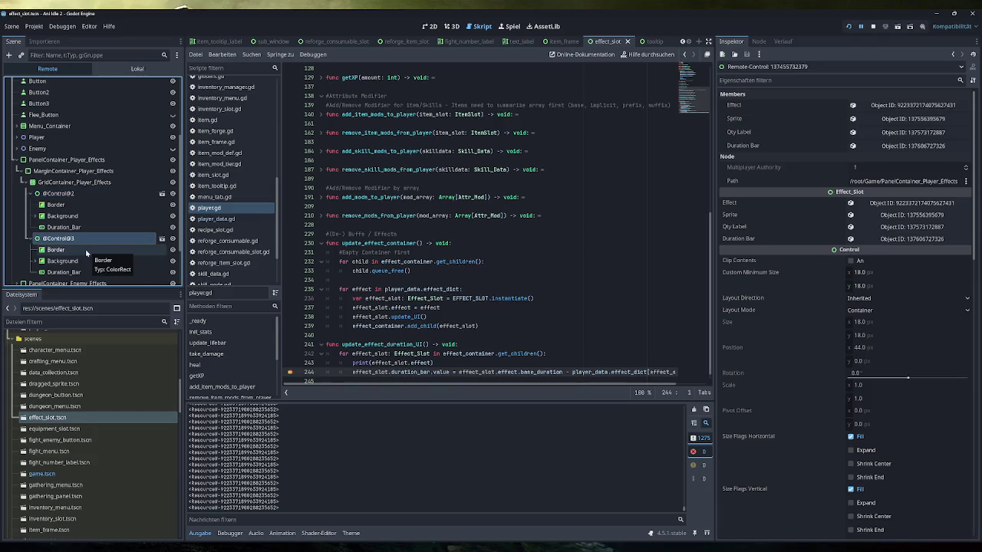
{"action": "left_click", "coordinate": [916, 106]}
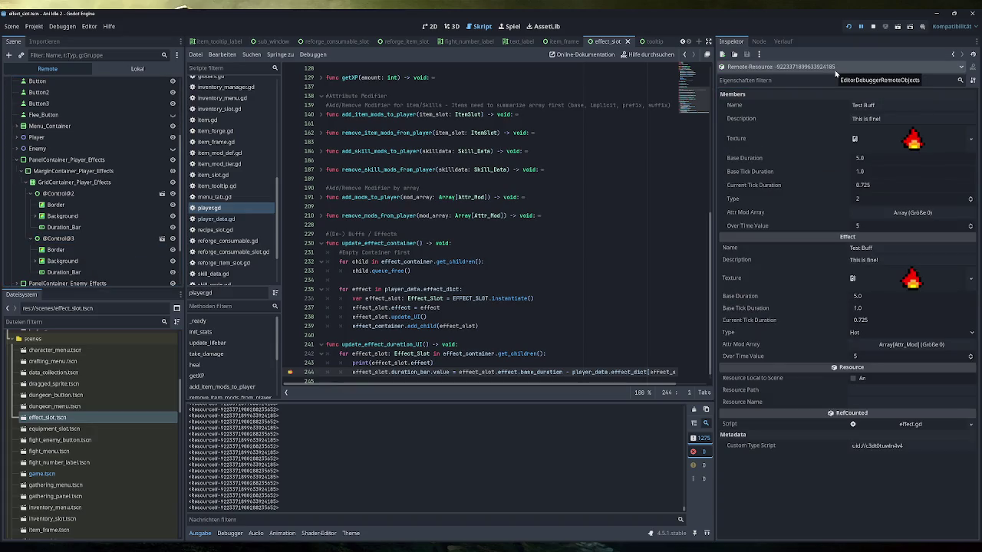
View each slot's Test Buff effect in turn, then remove the line 244 breakpoint
{"action": "left_click", "coordinate": [57, 193]}
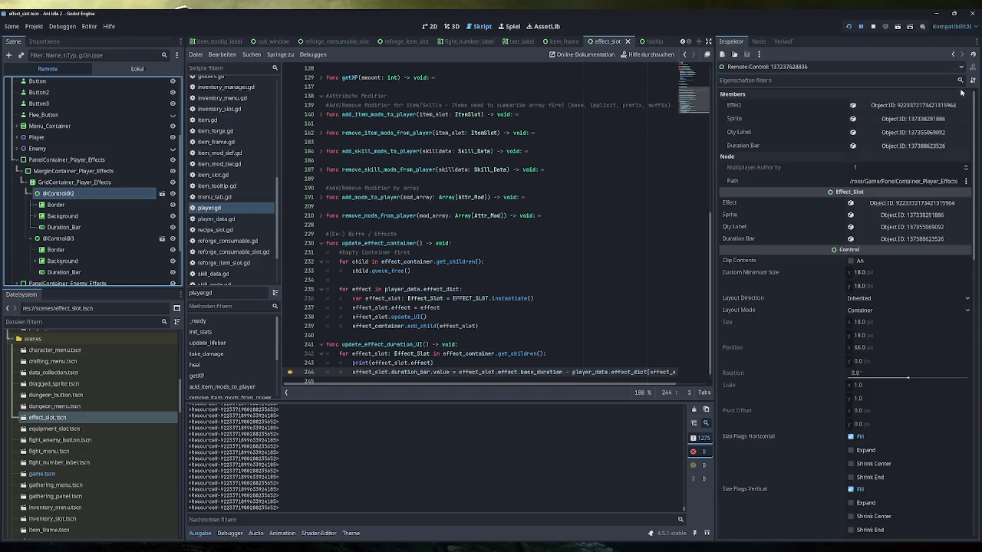
{"action": "left_click", "coordinate": [936, 106]}
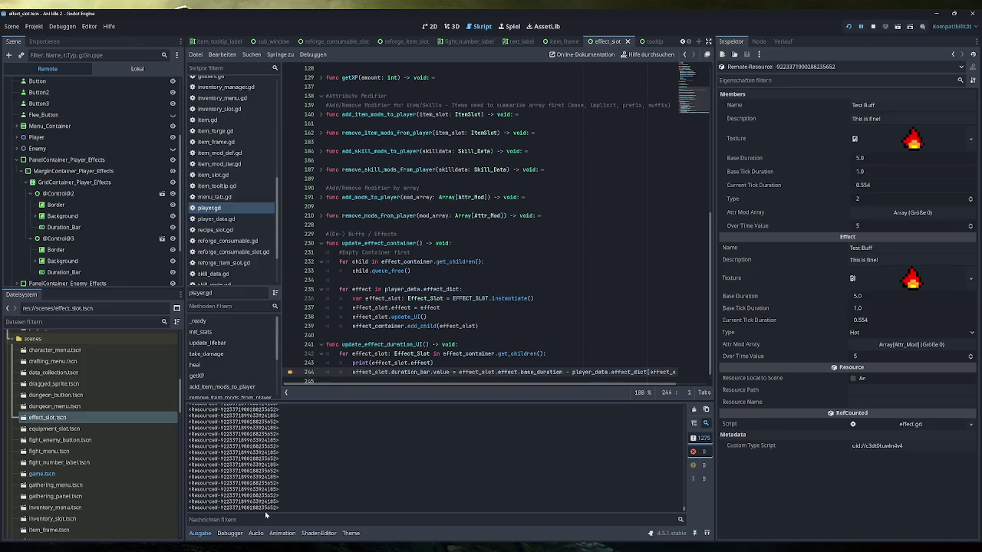
{"action": "left_click", "coordinate": [98, 239]}
{"action": "left_click", "coordinate": [909, 105]}
{"action": "left_click", "coordinate": [292, 372]}
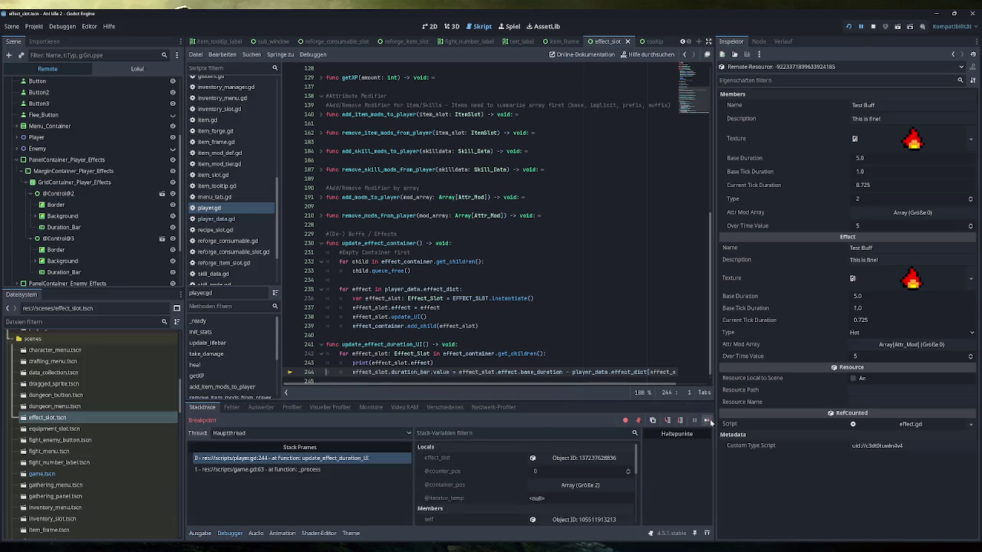
Continue the game until the invalid dictionary-key error shows in Output and Debugger, then stop it
{"action": "left_click", "coordinate": [707, 420]}
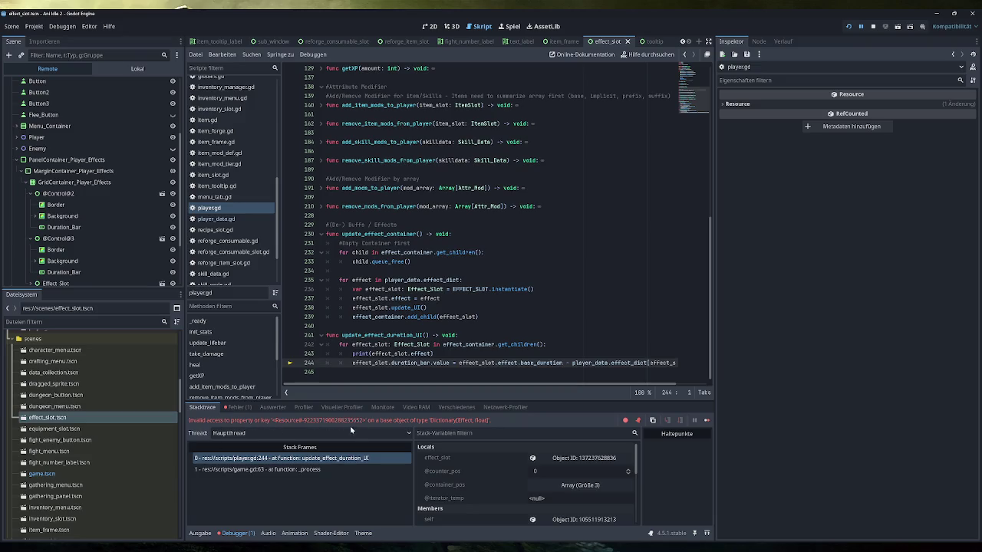
{"action": "left_click", "coordinate": [200, 533]}
{"action": "left_click", "coordinate": [236, 533]}
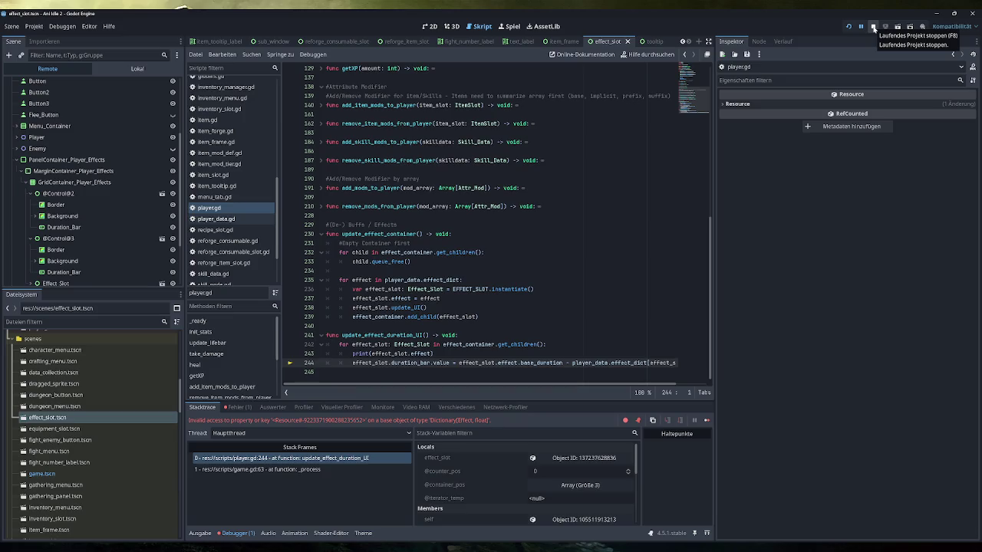
{"action": "left_click", "coordinate": [873, 28]}
{"action": "scroll", "coordinate": [222, 213], "scroll_direction": "up", "scroll_amount": 3}
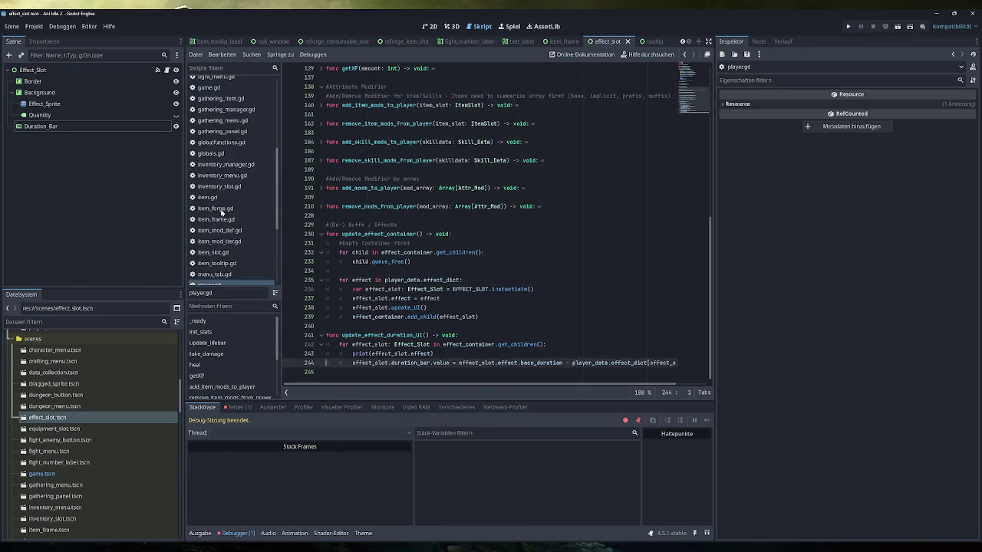
Open game.gd at the BUFFS / Effects duration countdown loop in _process near line 60
{"action": "scroll", "coordinate": [222, 213], "scroll_direction": "up", "scroll_amount": 1}
{"action": "left_click", "coordinate": [214, 113]}
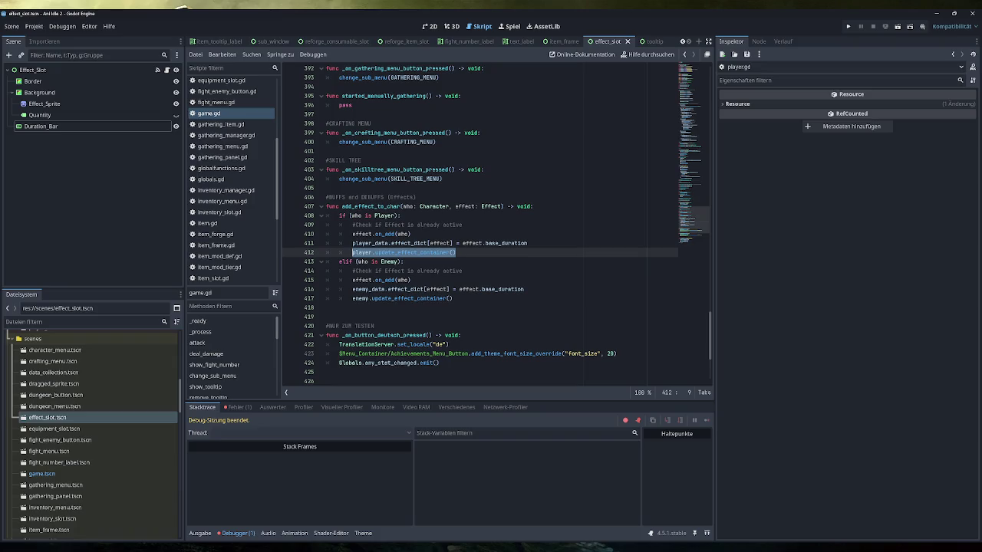
{"action": "mouse_move", "coordinate": [421, 299]}
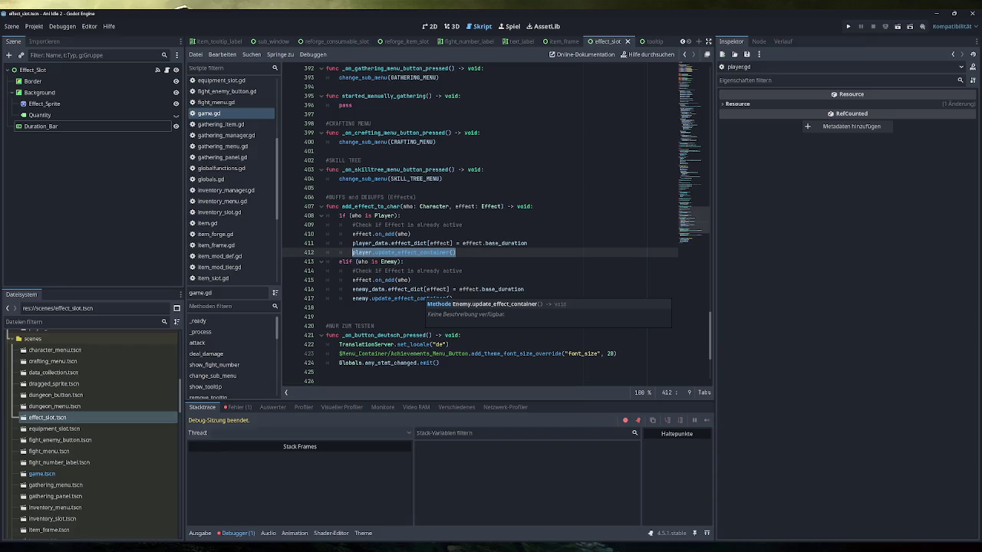
{"action": "mouse_move", "coordinate": [465, 245]}
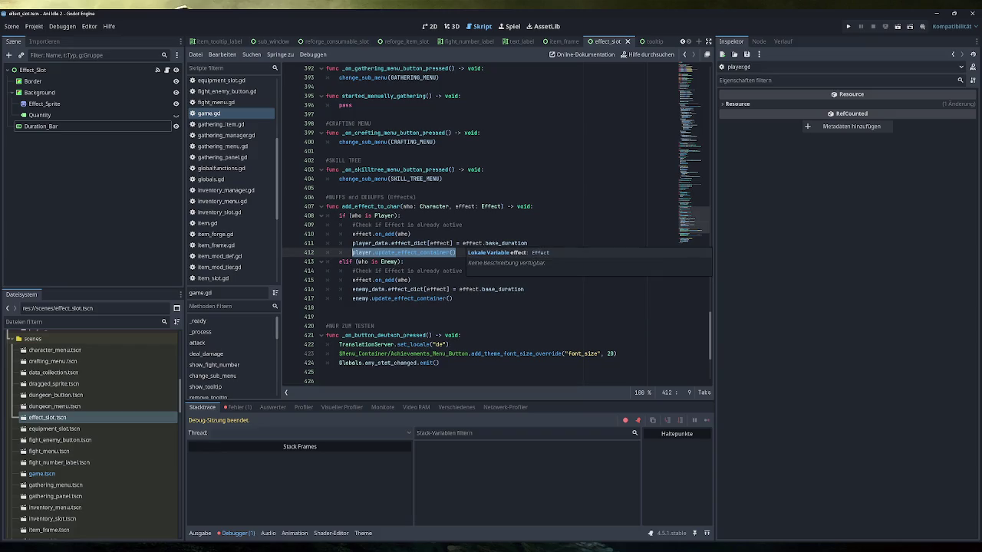
{"action": "left_click", "coordinate": [457, 252]}
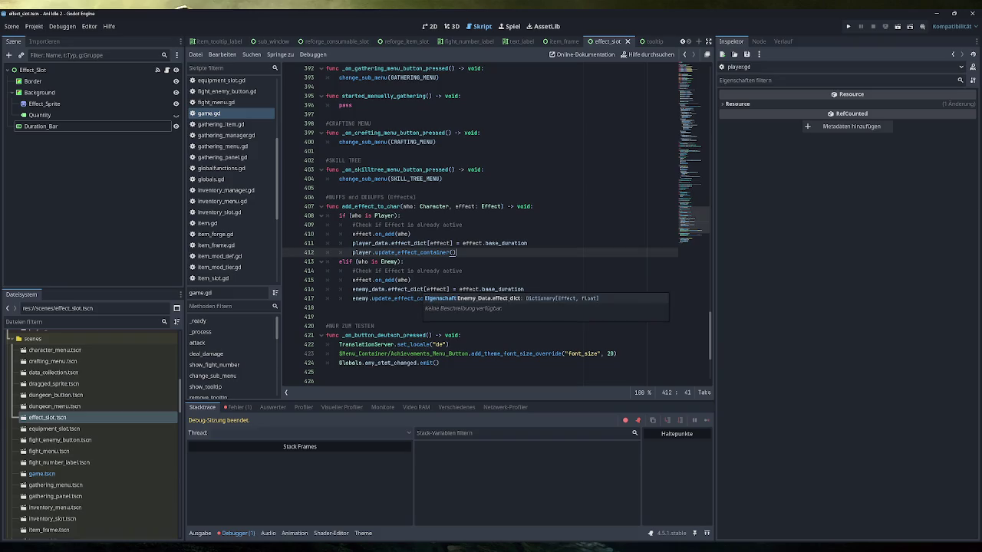
{"action": "scroll", "coordinate": [230, 188], "scroll_direction": "up", "scroll_amount": 1}
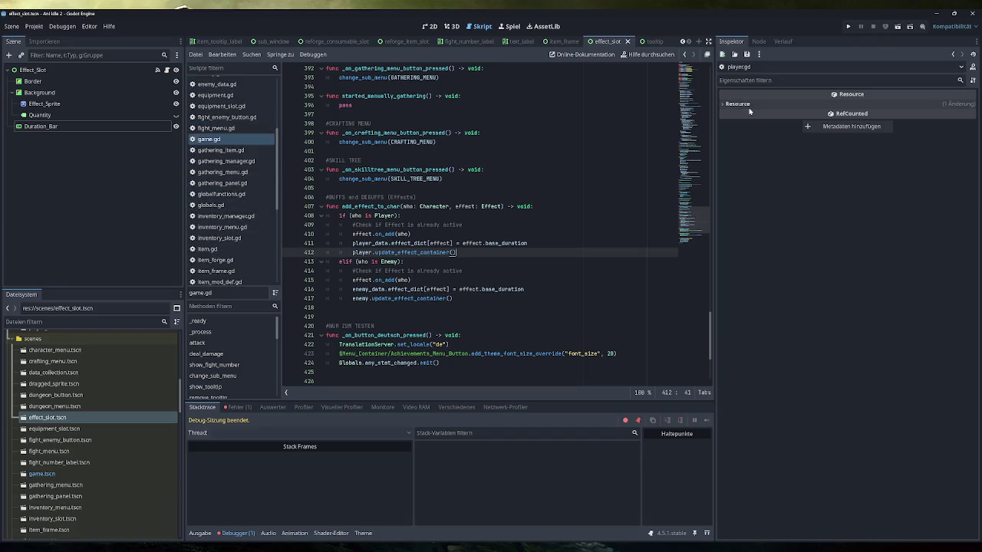
{"action": "left_click_drag", "start_coordinate": [715, 289], "coordinate": [714, 107]}
{"action": "scroll", "coordinate": [508, 224], "scroll_direction": "down", "scroll_amount": 2}
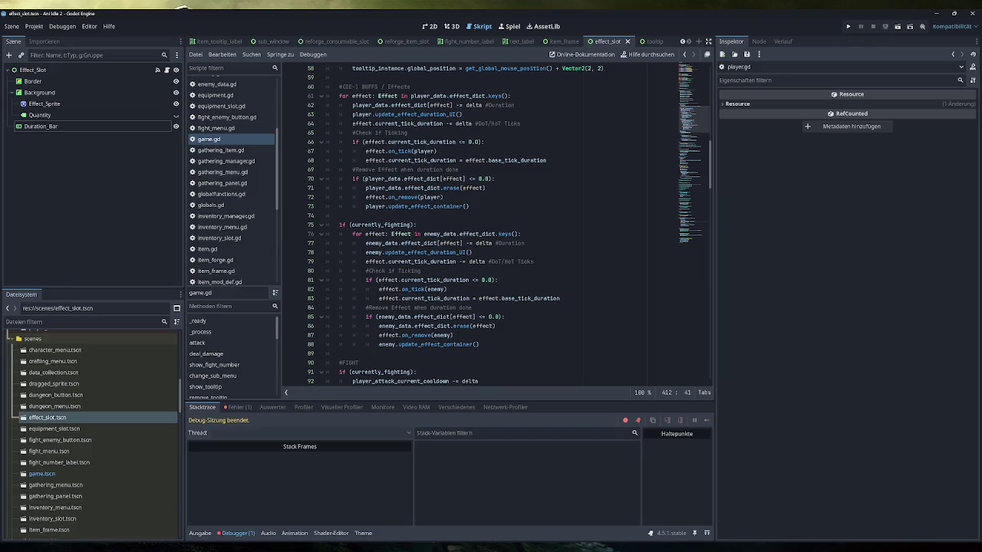
Move player.update_effect_container() above player_data.effect_dict.erase(effect) in game.gd and run the game
{"action": "left_click_drag", "start_coordinate": [485, 188], "coordinate": [365, 188]}
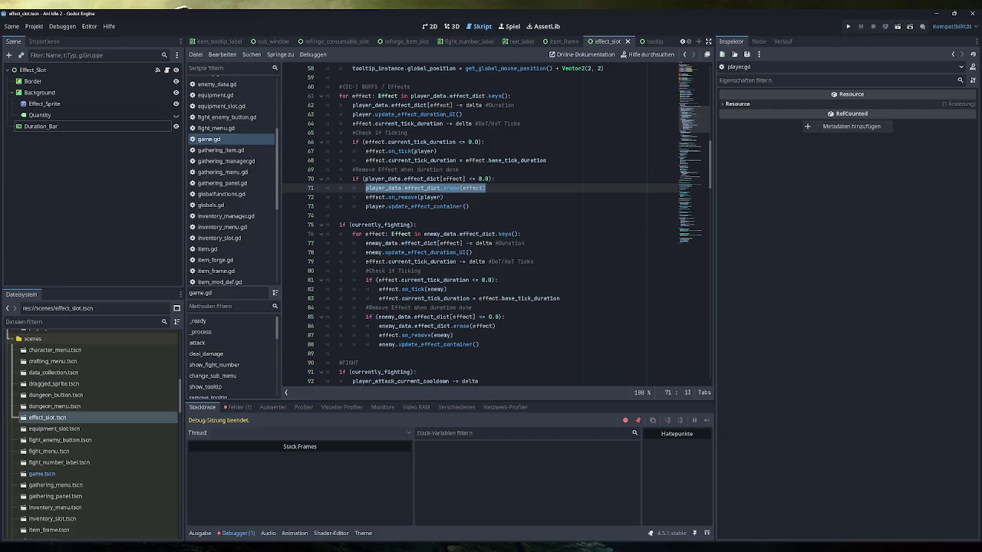
{"action": "left_click_drag", "start_coordinate": [470, 206], "coordinate": [365, 206]}
{"action": "key", "text": "ctrl+x"}
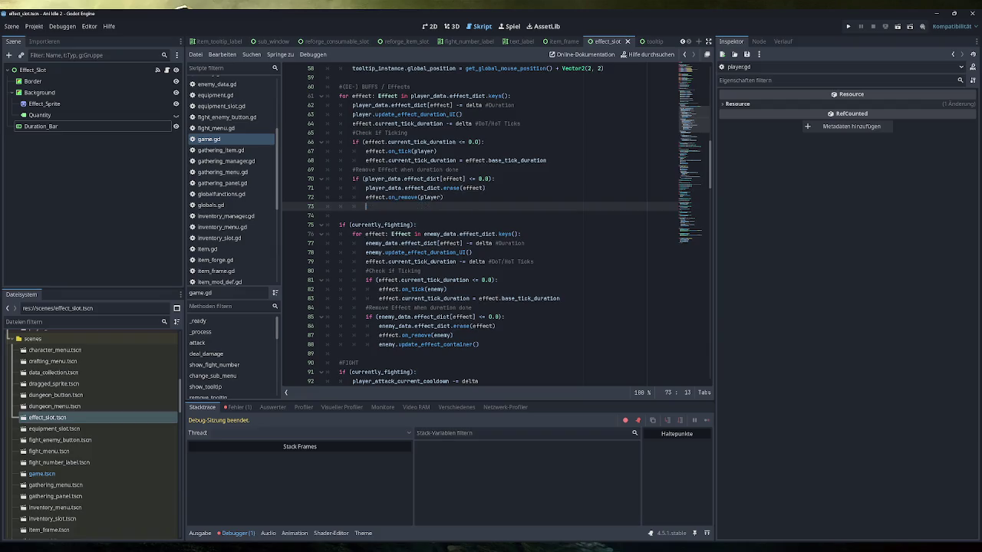
{"action": "key", "text": "Up"}
{"action": "key", "text": "Up"}
{"action": "key", "text": "Up"}
{"action": "key", "text": "End"}
{"action": "key", "text": "Return"}
{"action": "key", "text": "ctrl+v"}
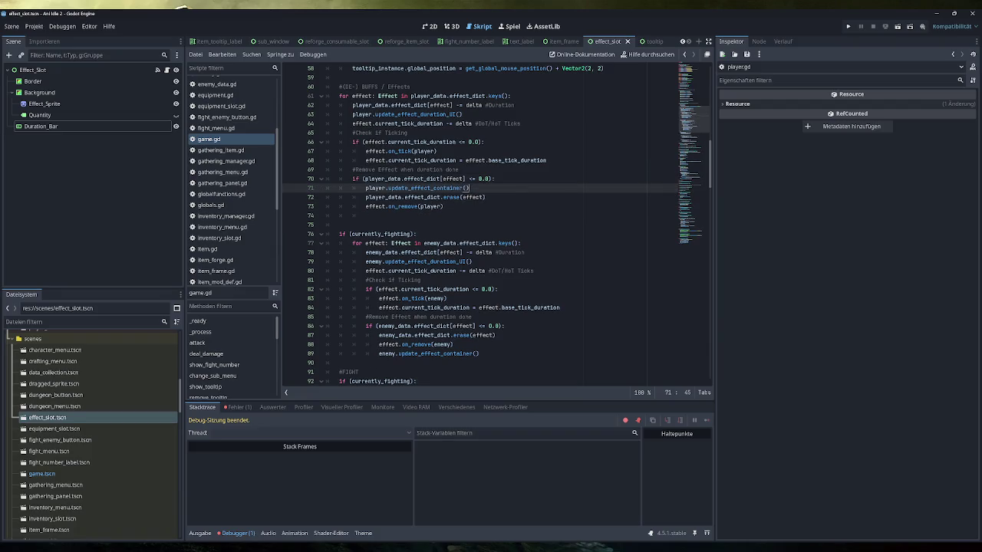
{"action": "left_click", "coordinate": [848, 27]}
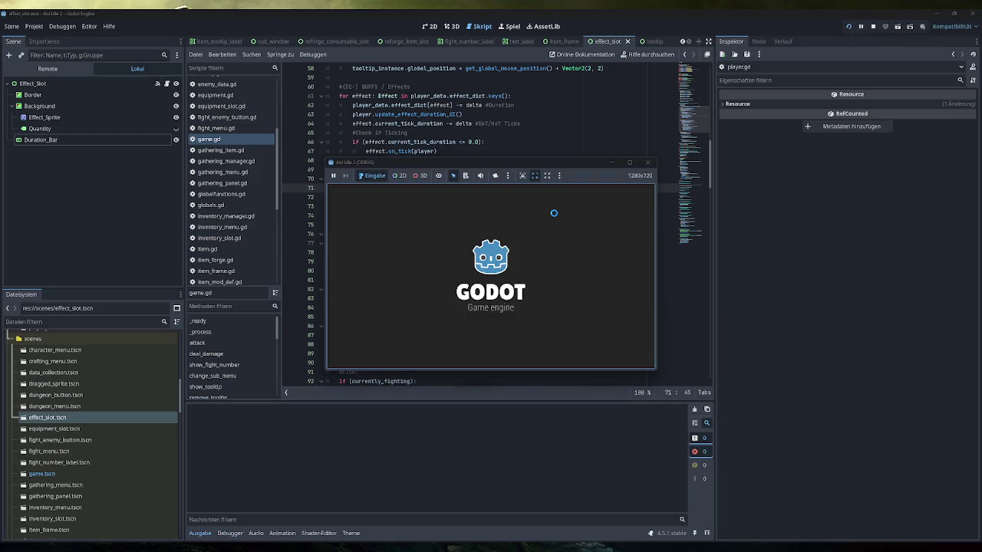
Maximize the game window and apply the test buffs, then stop the project after the player.gd:244 error
{"action": "double_click", "coordinate": [541, 164]}
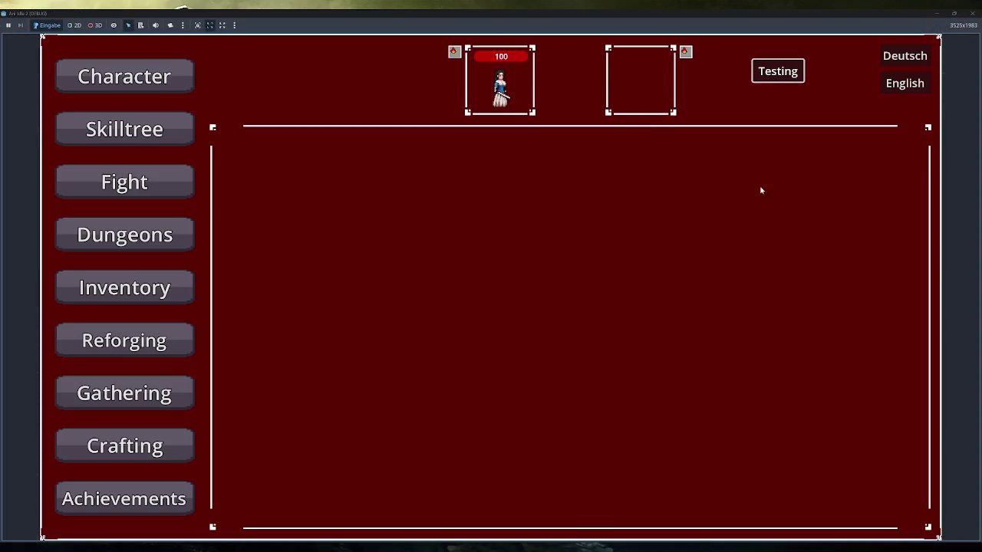
{"action": "left_click", "coordinate": [772, 74]}
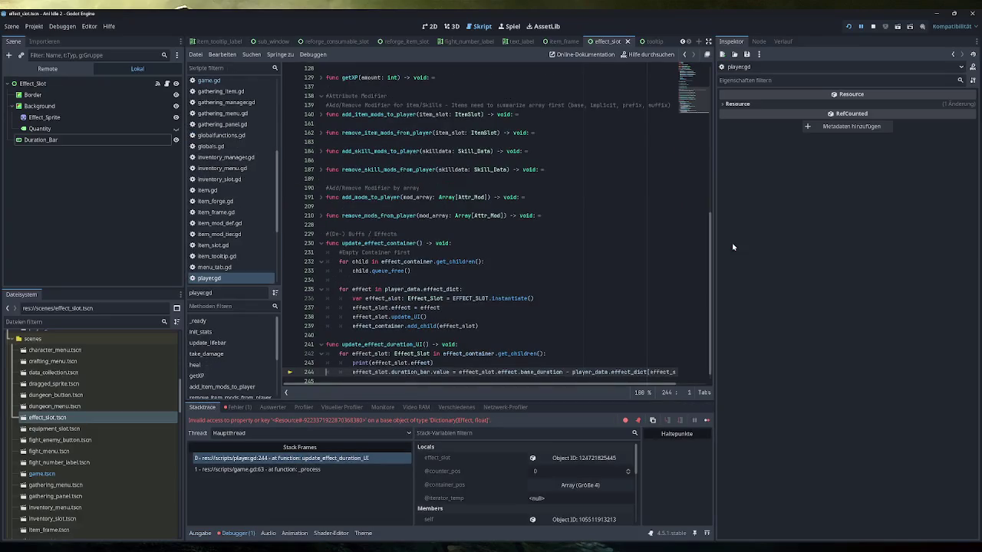
{"action": "left_click", "coordinate": [873, 26]}
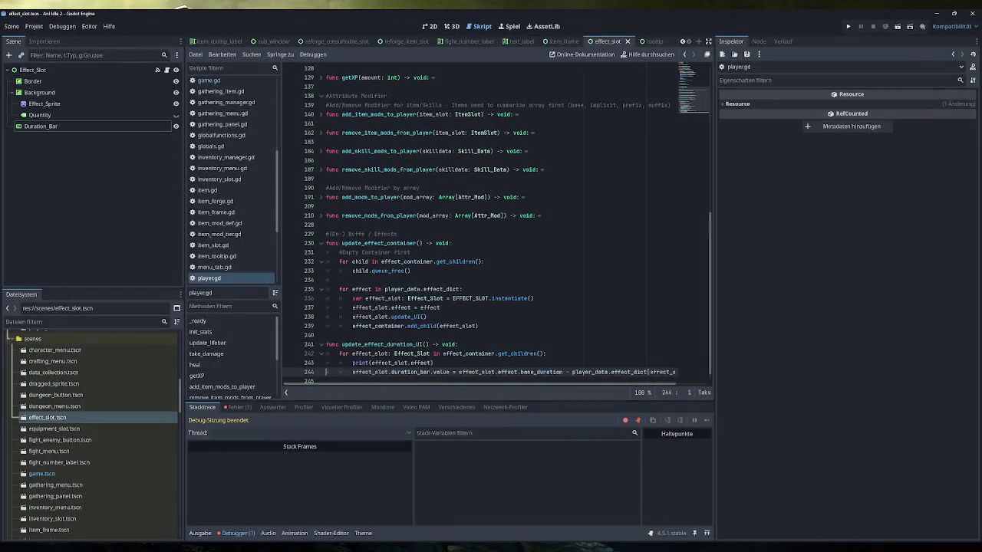
In game.gd, move the update_effect_container() call from line 71 to below effect.on_remove(player)
{"action": "left_click", "coordinate": [219, 80]}
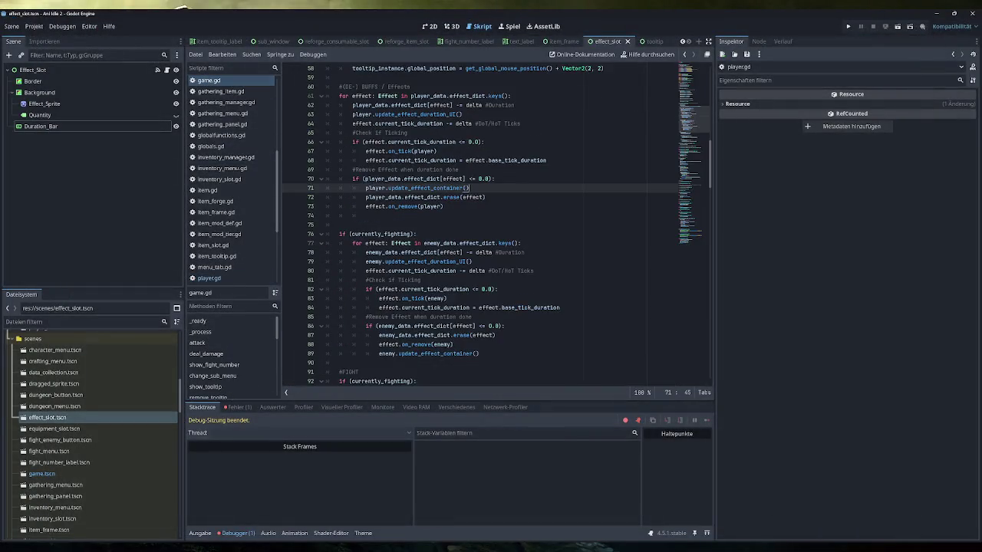
{"action": "key", "text": "shift+ctrl+Left"}
{"action": "key", "text": "shift+ctrl+Left"}
{"action": "key", "text": "shift+ctrl+Left"}
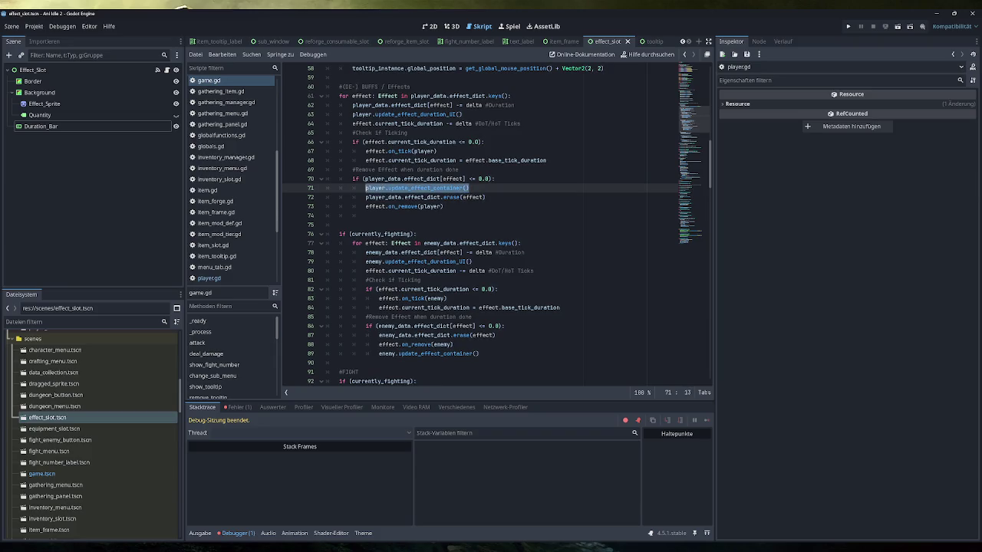
{"action": "key", "text": "BackSpace"}
{"action": "left_click", "coordinate": [443, 206]}
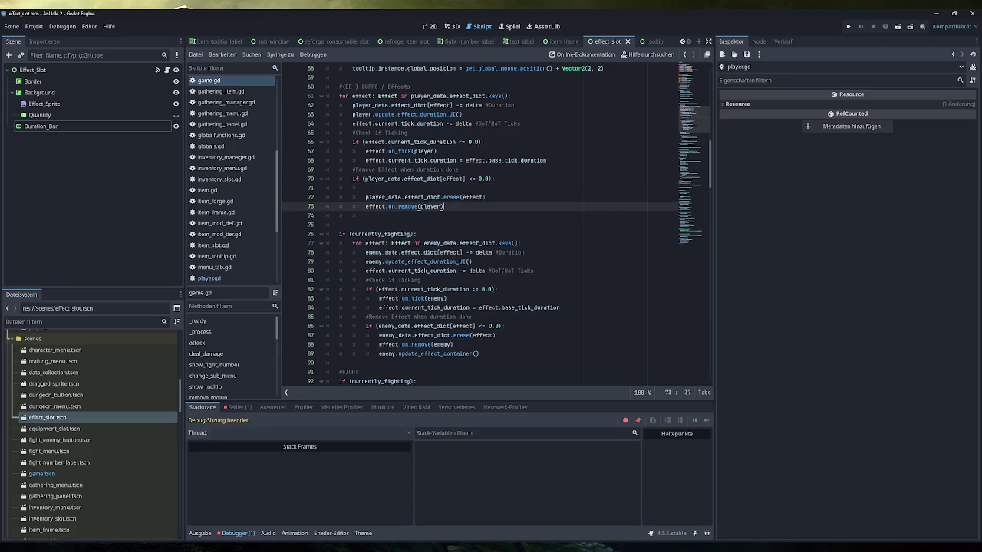
{"action": "key", "text": "Return"}
{"action": "key", "text": "ctrl+v"}
Delete the leftover empty lines around the moved call and save game.gd
{"action": "left_click", "coordinate": [353, 188]}
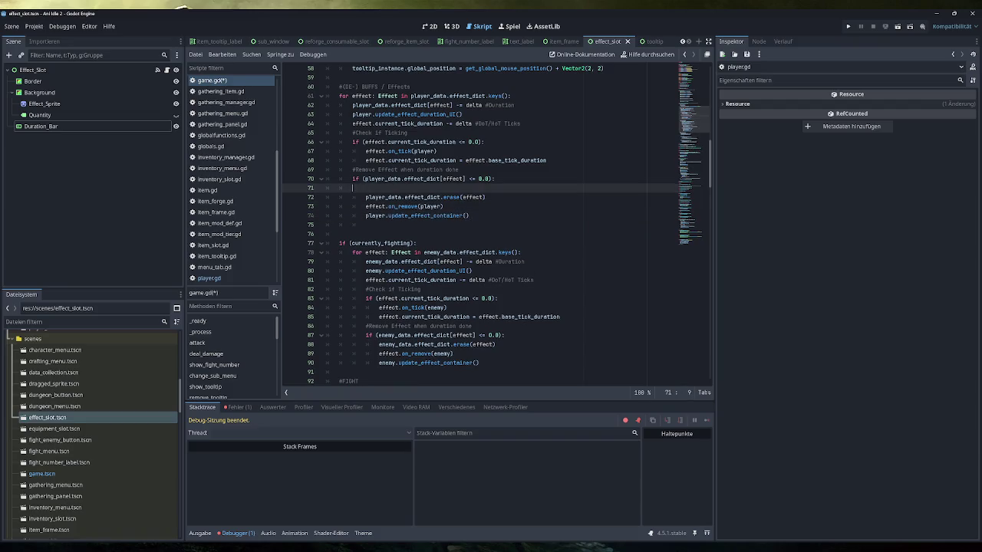
{"action": "key", "text": "BackSpace"}
{"action": "key", "text": "BackSpace"}
{"action": "key", "text": "BackSpace"}
{"action": "key", "text": "ctrl+s"}
{"action": "left_click", "coordinate": [469, 207]}
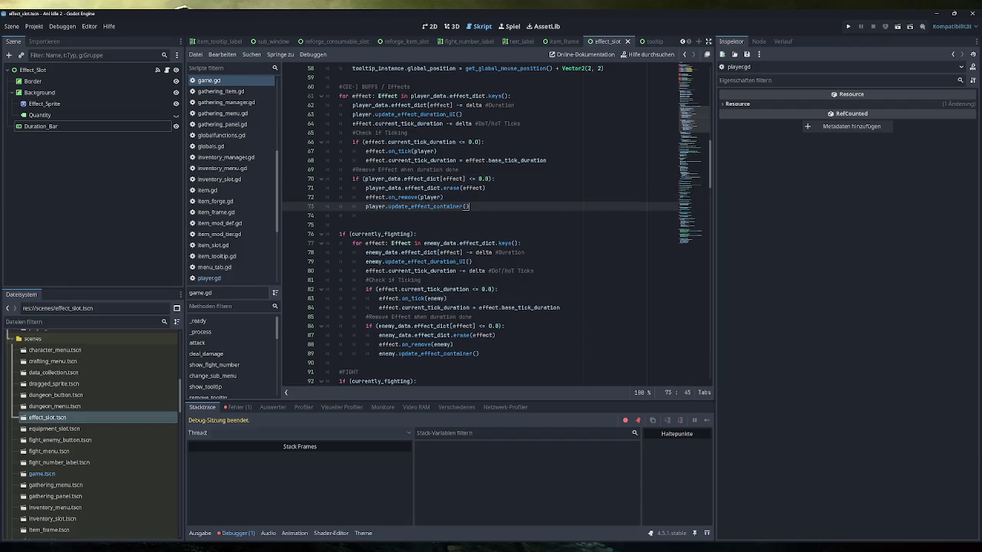
{"action": "left_click", "coordinate": [365, 216]}
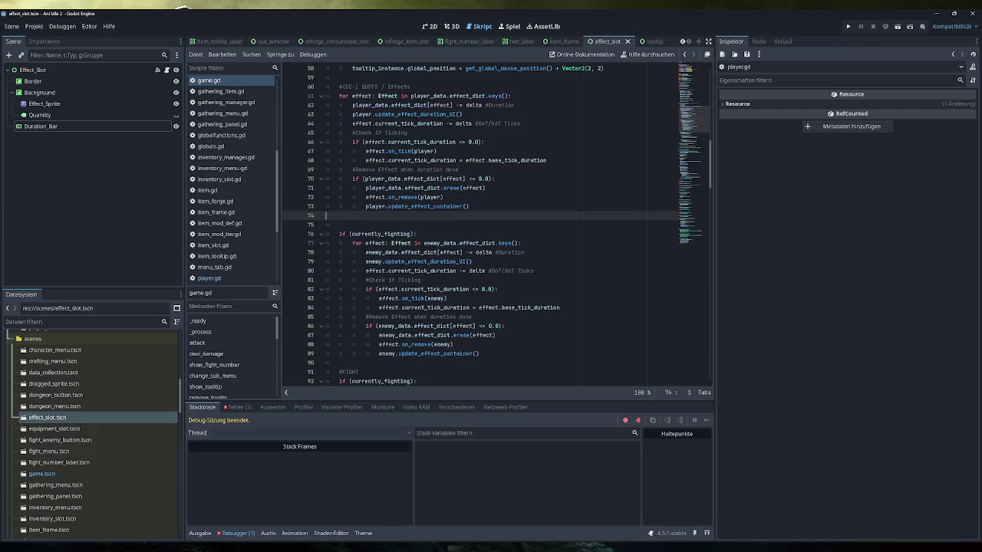
{"action": "key", "text": "BackSpace"}
{"action": "key", "text": "BackSpace"}
{"action": "key", "text": "BackSpace"}
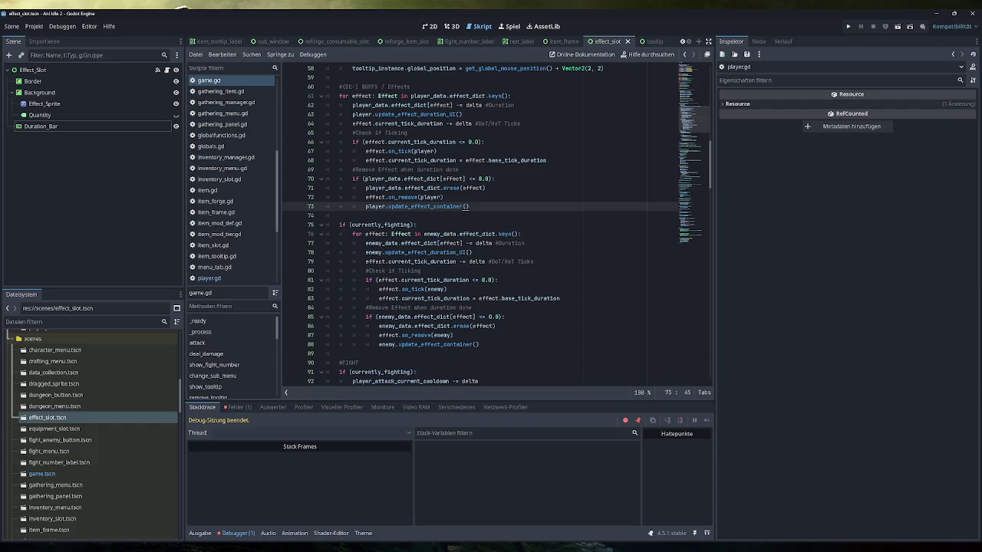
Add print("Wird jetzt entfernt") inside the duration check in game.gd, closing the parenthesis, and save
{"action": "left_click", "coordinate": [497, 179]}
{"action": "key", "text": "Return"}
{"action": "type", "text": "pri"}
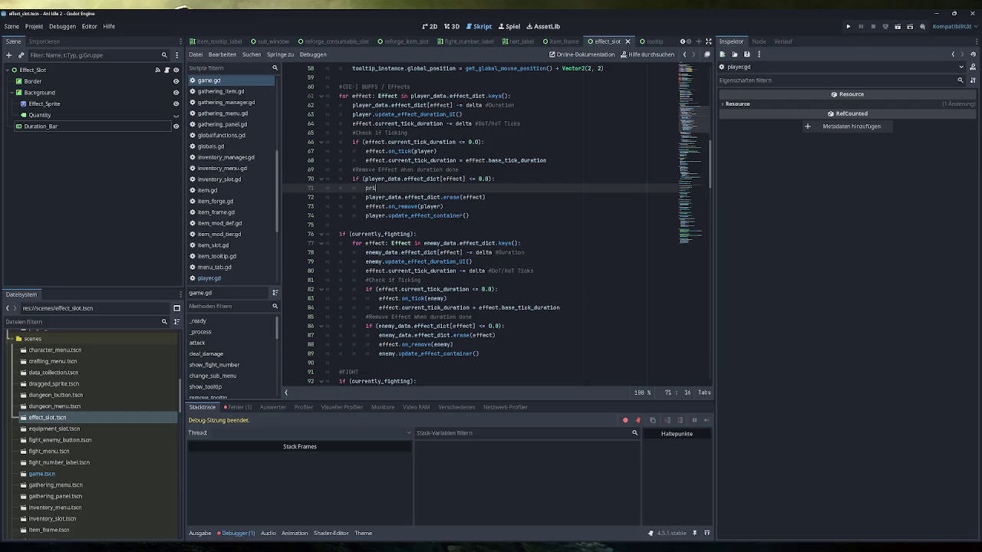
{"action": "type", "text": "nt\"Wird je"}
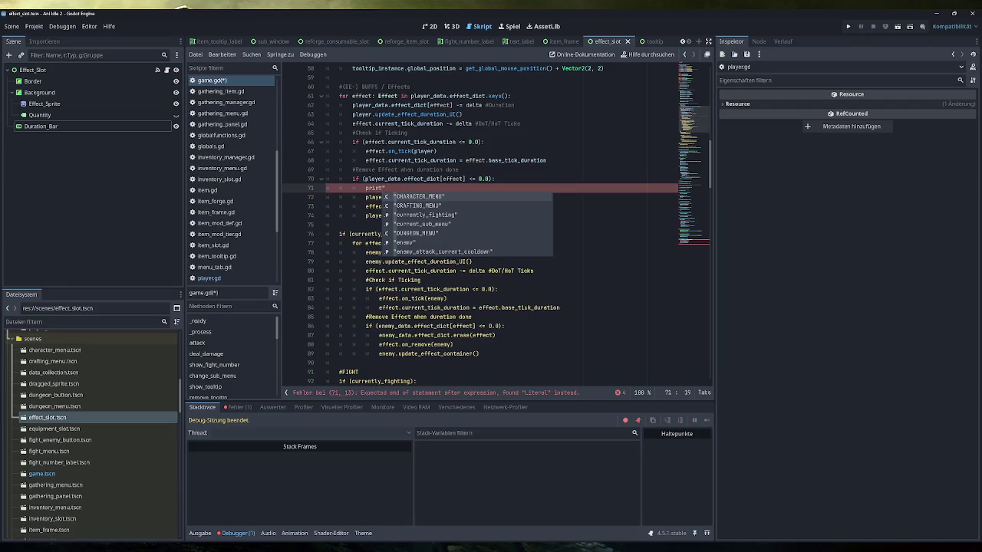
{"action": "key", "text": "BackSpace"}
{"action": "key", "text": "BackSpace"}
{"action": "key", "text": "BackSpace"}
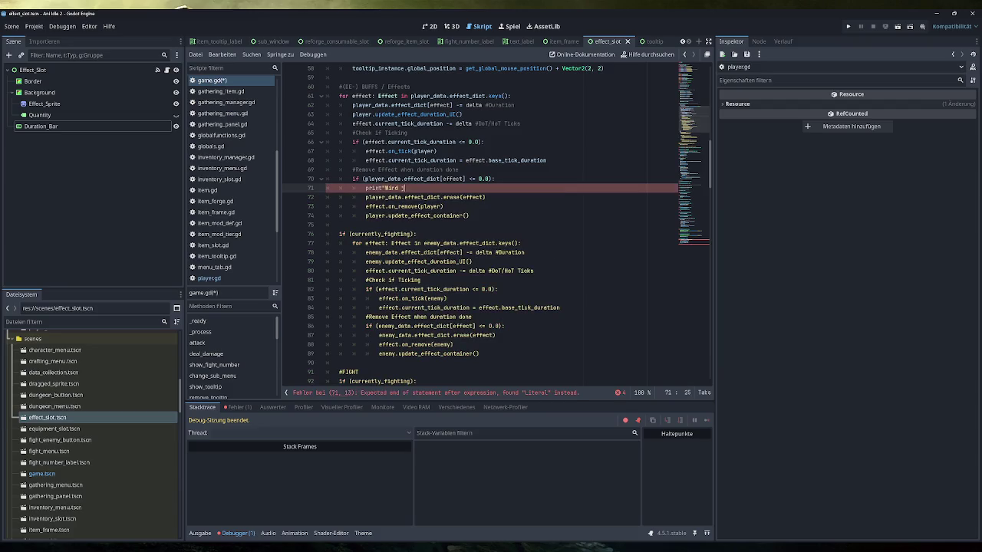
{"action": "type", "text": "t(\"Wird jetzt ent"}
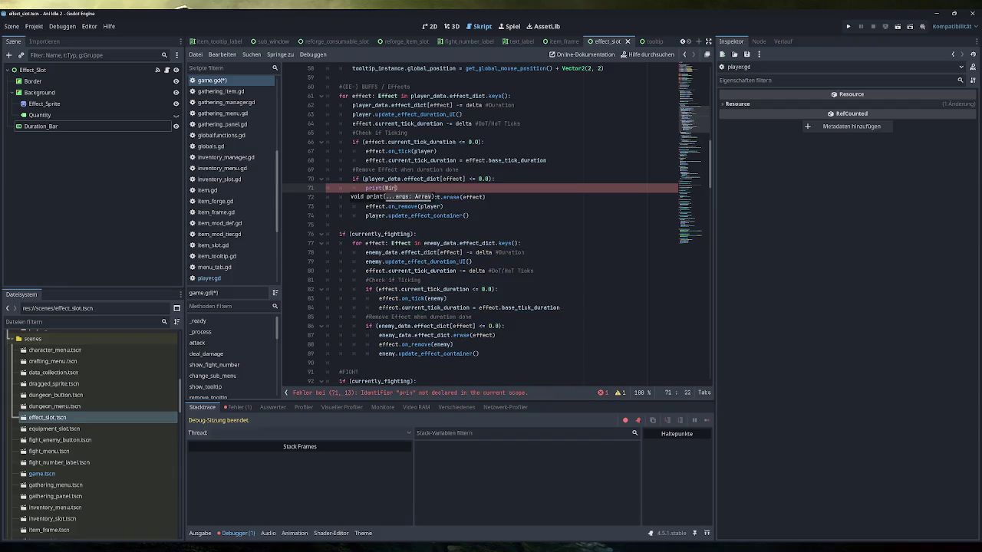
{"action": "type", "text": "fernt"}
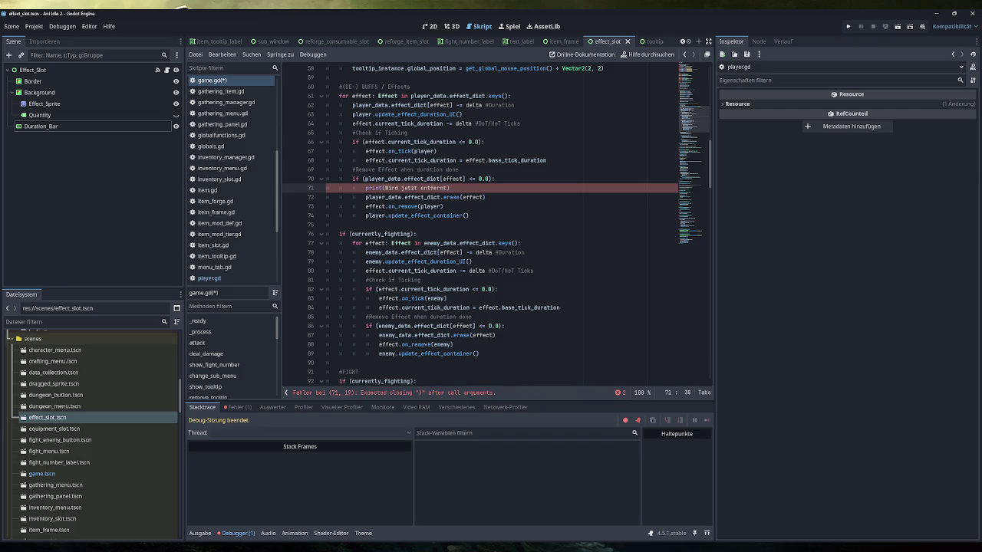
{"action": "type", "text": "\""}
{"action": "key", "text": "End"}
{"action": "type", "text": ")"}
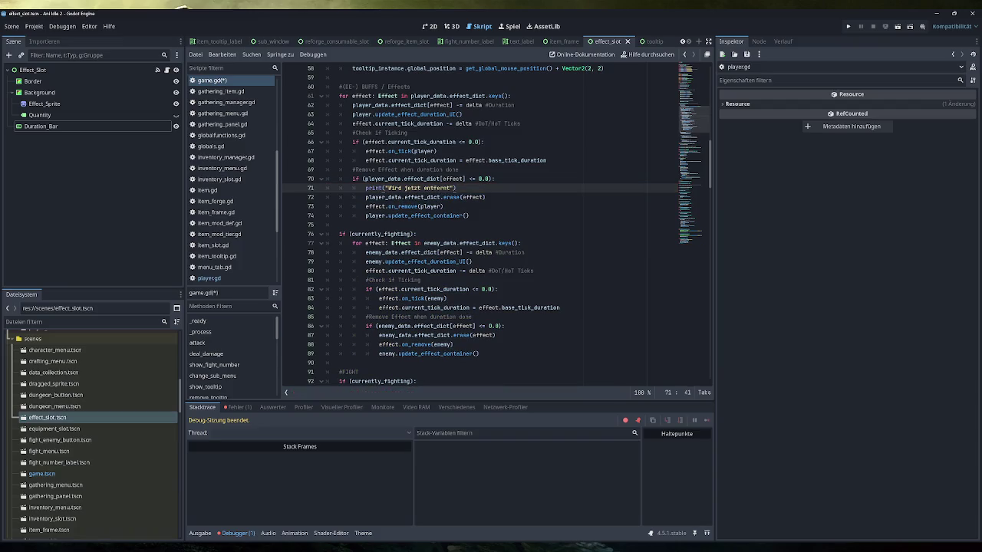
{"action": "key", "text": "ctrl+s"}
Show the Ausgabe output log in the bottom panel
{"action": "scroll", "coordinate": [218, 228], "scroll_direction": "down", "scroll_amount": 1}
{"action": "scroll", "coordinate": [218, 228], "scroll_direction": "up", "scroll_amount": 2}
{"action": "scroll", "coordinate": [228, 221], "scroll_direction": "down", "scroll_amount": 2}
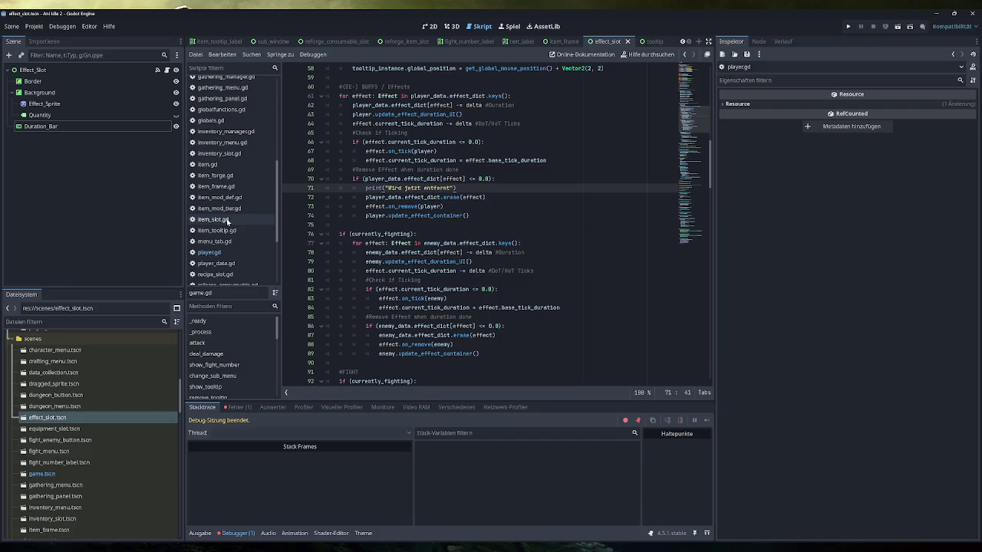
{"action": "left_click", "coordinate": [201, 537]}
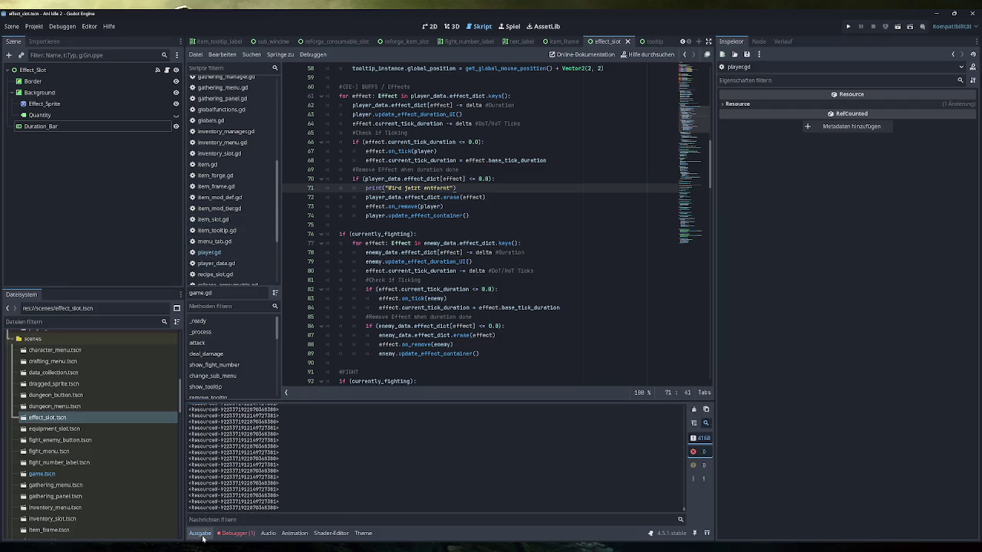
Run the game, restore its window, and apply two test effects until player.gd:244 breaks
{"action": "left_click", "coordinate": [849, 28]}
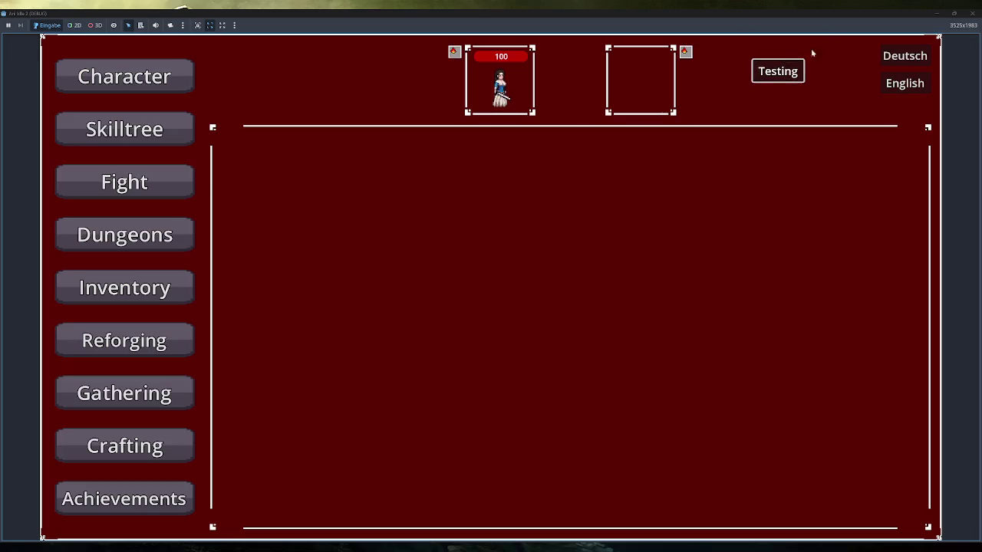
{"action": "double_click", "coordinate": [808, 14]}
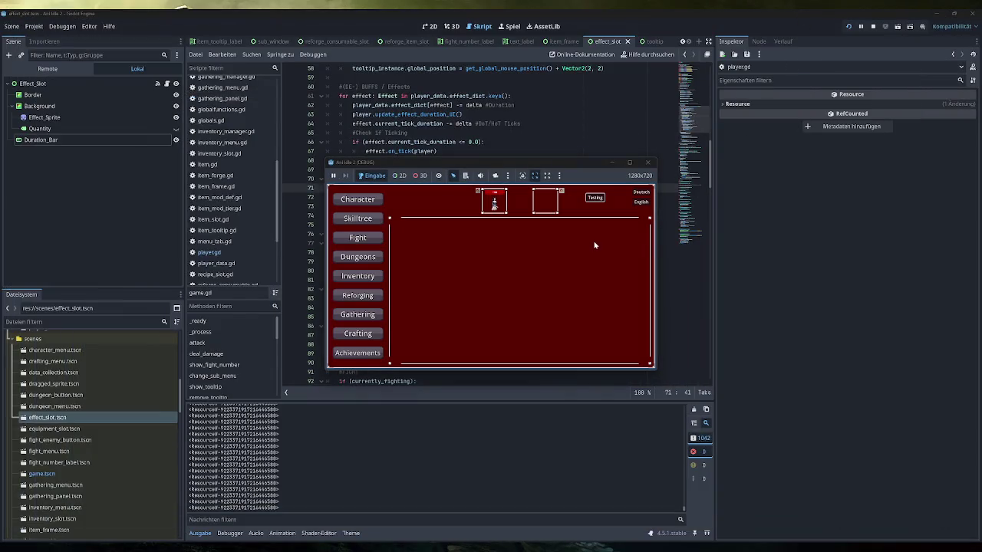
{"action": "left_click", "coordinate": [597, 201]}
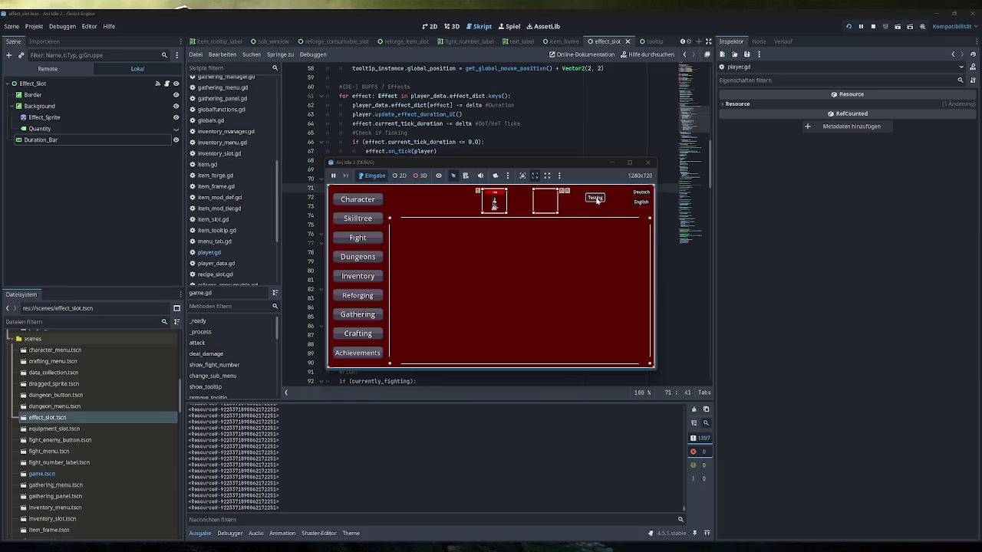
{"action": "left_click", "coordinate": [596, 200]}
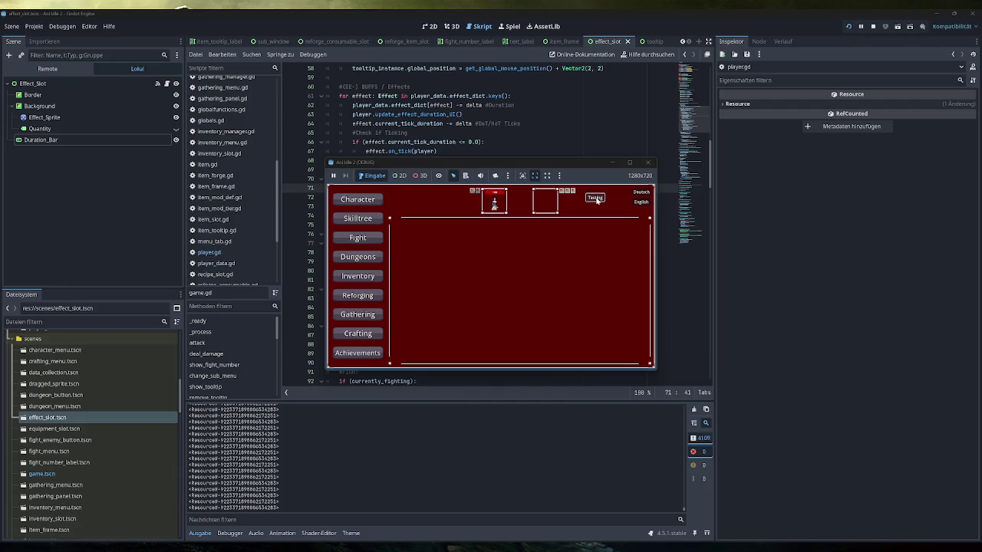
Compare the logged effect resource IDs in Ausgabe against the Debugger error and stack details
{"action": "left_click", "coordinate": [199, 532]}
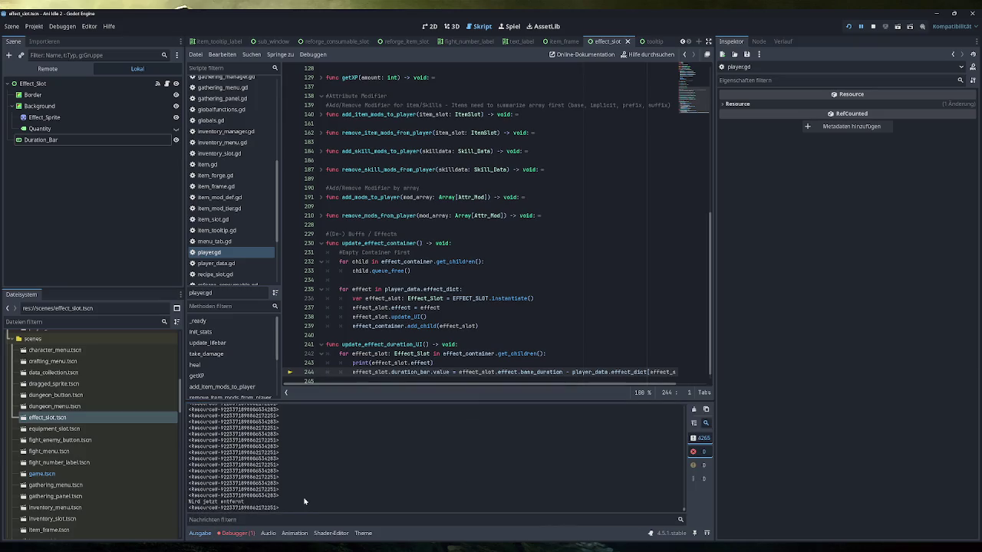
{"action": "left_click", "coordinate": [236, 533]}
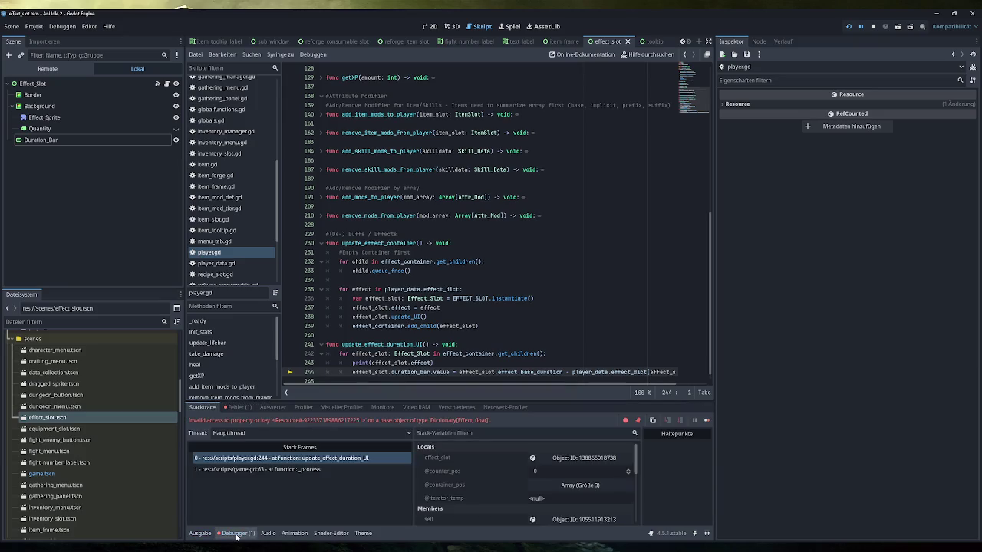
{"action": "left_click", "coordinate": [200, 535]}
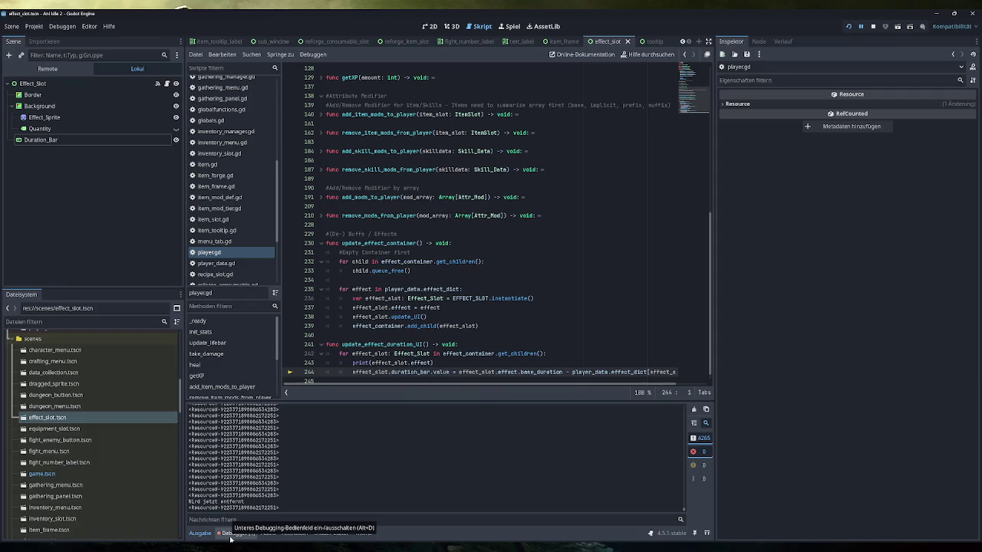
{"action": "left_click", "coordinate": [235, 533]}
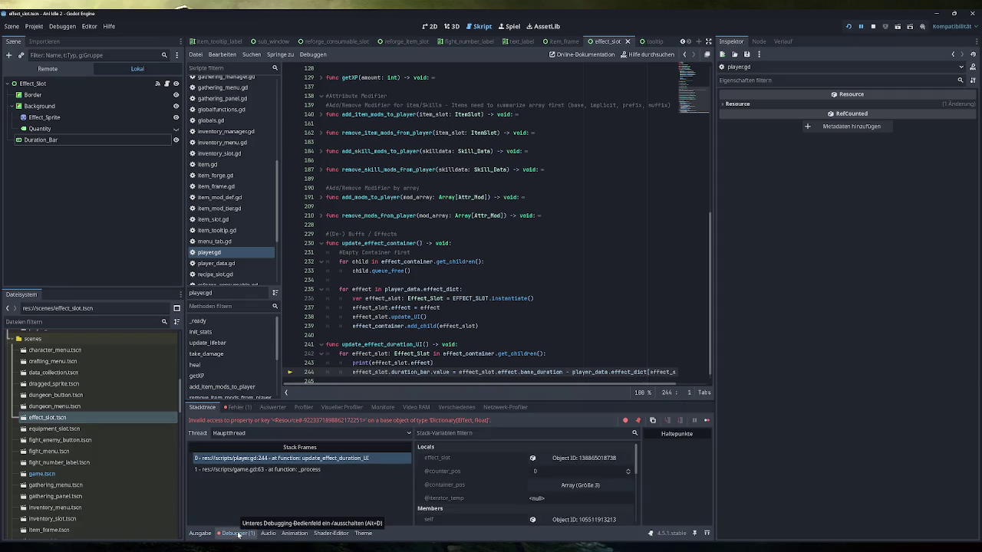
{"action": "left_click", "coordinate": [200, 533]}
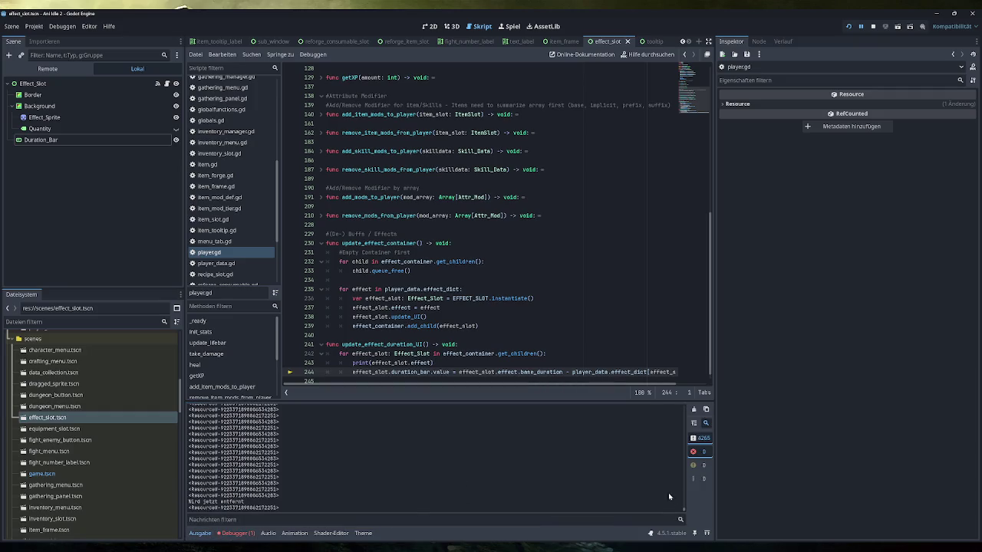
Rerun the project with F5, mark the last logged resource ID, and stop the game
{"action": "key", "text": "F5"}
{"action": "left_click_drag", "start_coordinate": [285, 508], "coordinate": [188, 502]}
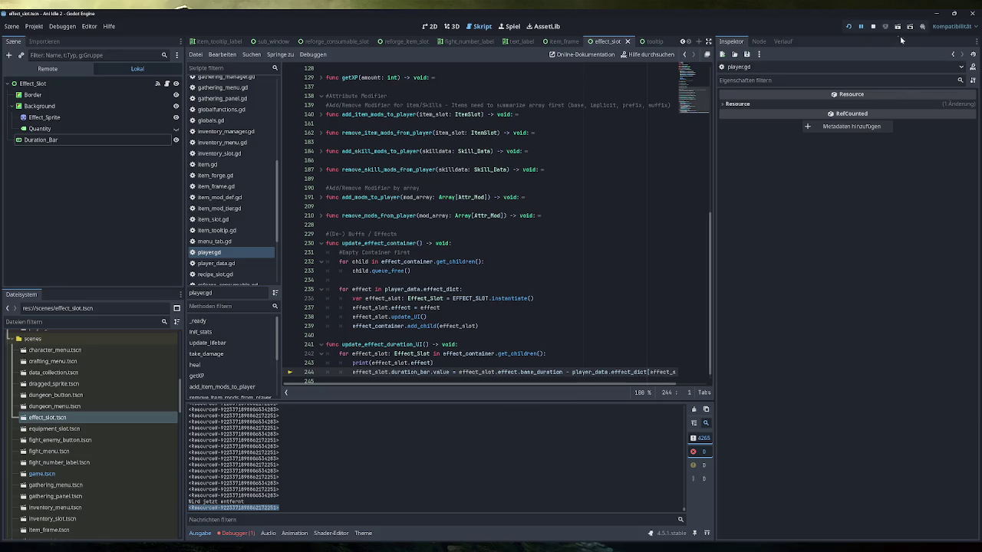
{"action": "left_click", "coordinate": [871, 28]}
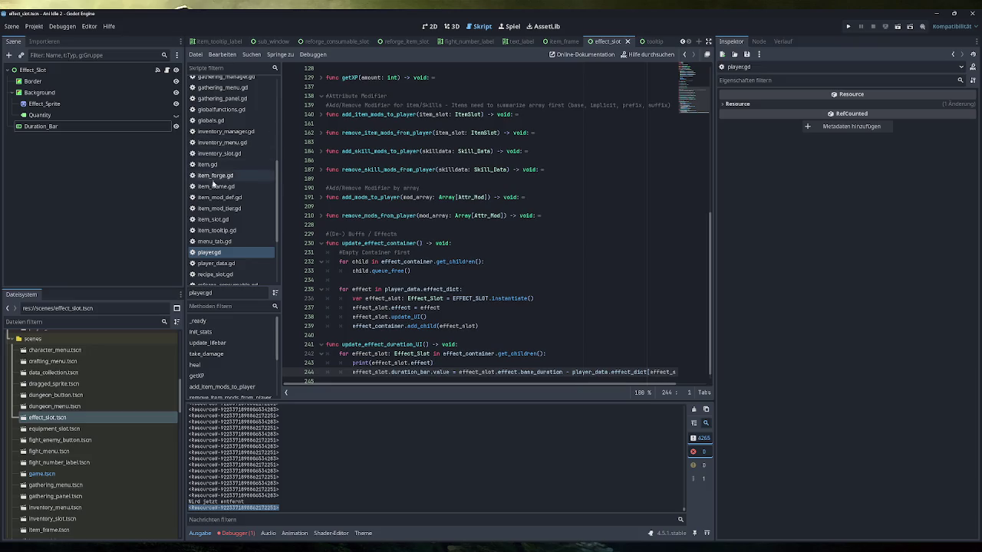
Open game.gd and select the effect erase call on line 72
{"action": "scroll", "coordinate": [231, 165], "scroll_direction": "up", "scroll_amount": 3}
{"action": "left_click", "coordinate": [233, 159]}
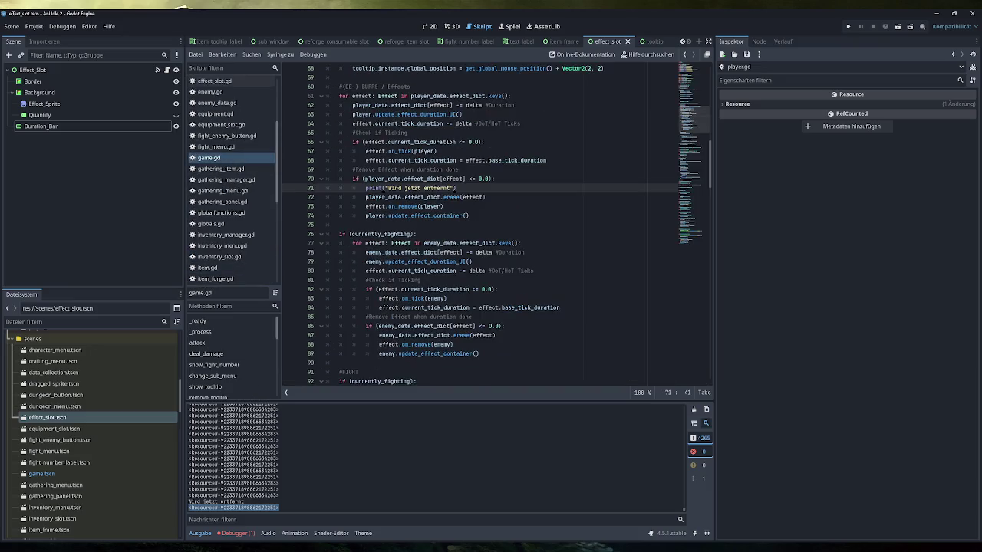
{"action": "scroll", "coordinate": [475, 230], "scroll_direction": "up", "scroll_amount": 3}
{"action": "key", "text": "Down"}
{"action": "key", "text": "End"}
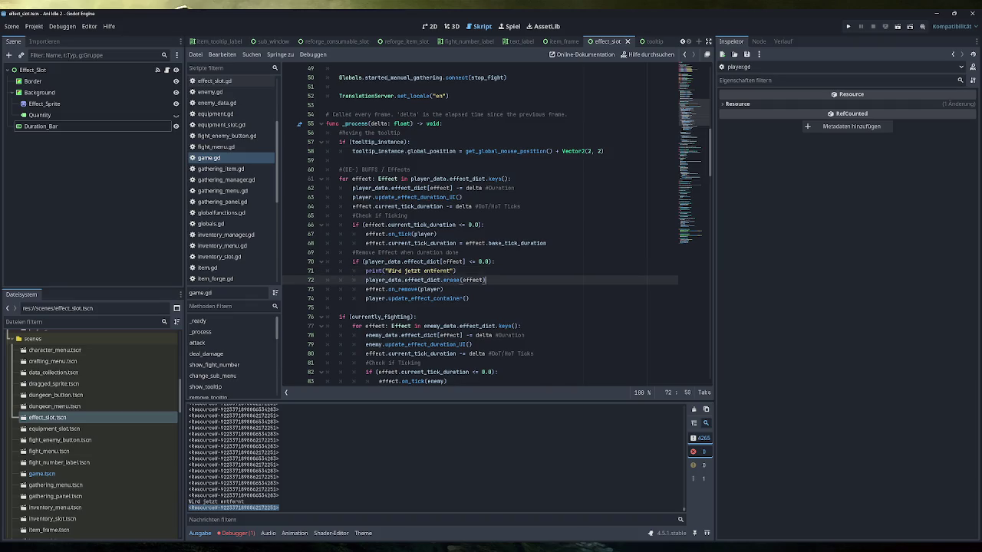
{"action": "key", "text": "shift+Home"}
Inspect the loop header's .keys, the on_tick call and the removal print, undoing an accidental text move
{"action": "left_click_drag", "start_coordinate": [510, 179], "coordinate": [343, 179]}
{"action": "left_click", "coordinate": [437, 234]}
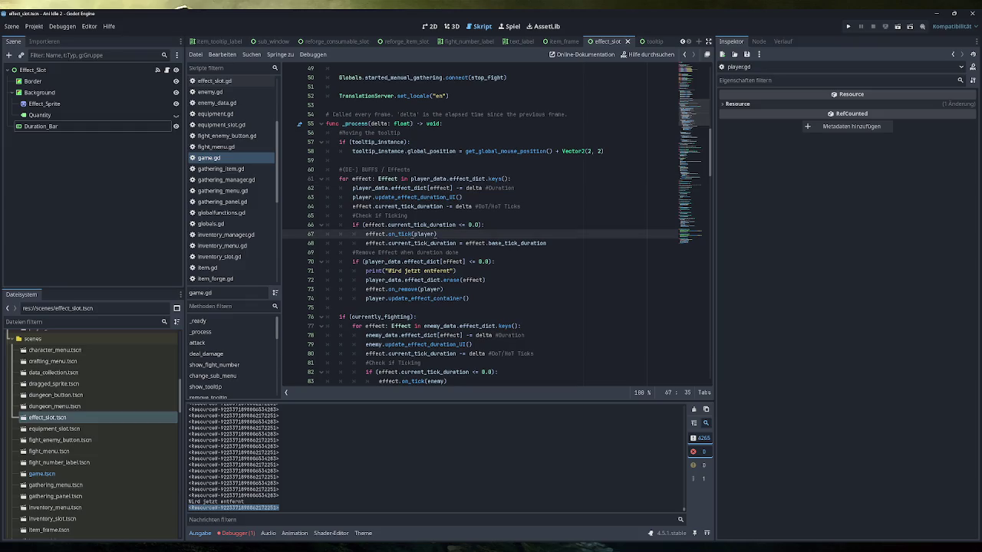
{"action": "left_click_drag", "start_coordinate": [508, 179], "coordinate": [485, 178]}
{"action": "left_click", "coordinate": [511, 179]}
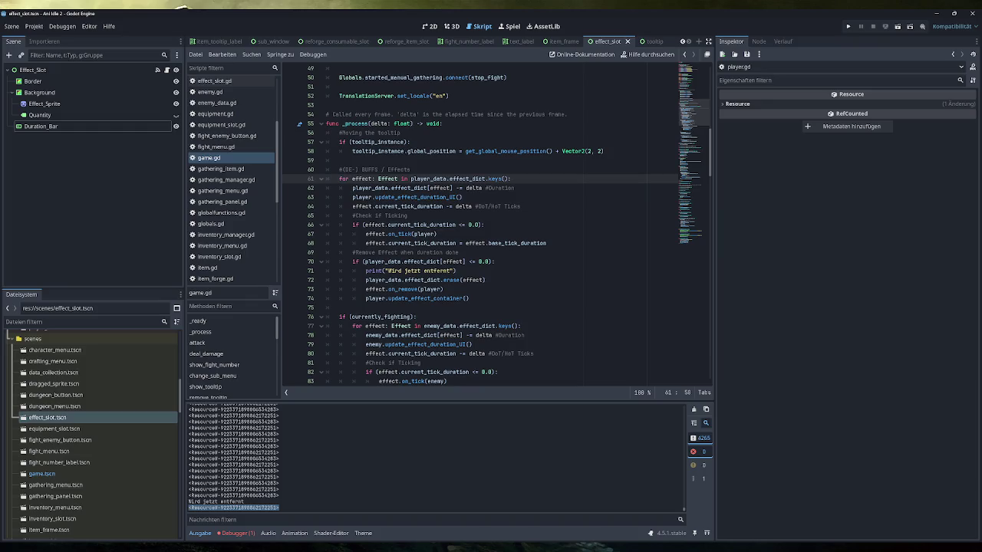
{"action": "mouse_move", "coordinate": [456, 271]}
{"action": "left_mouse_down"}
{"action": "mouse_move", "coordinate": [365, 271]}
{"action": "mouse_move", "coordinate": [486, 280]}
{"action": "mouse_move", "coordinate": [389, 289]}
{"action": "left_mouse_up"}
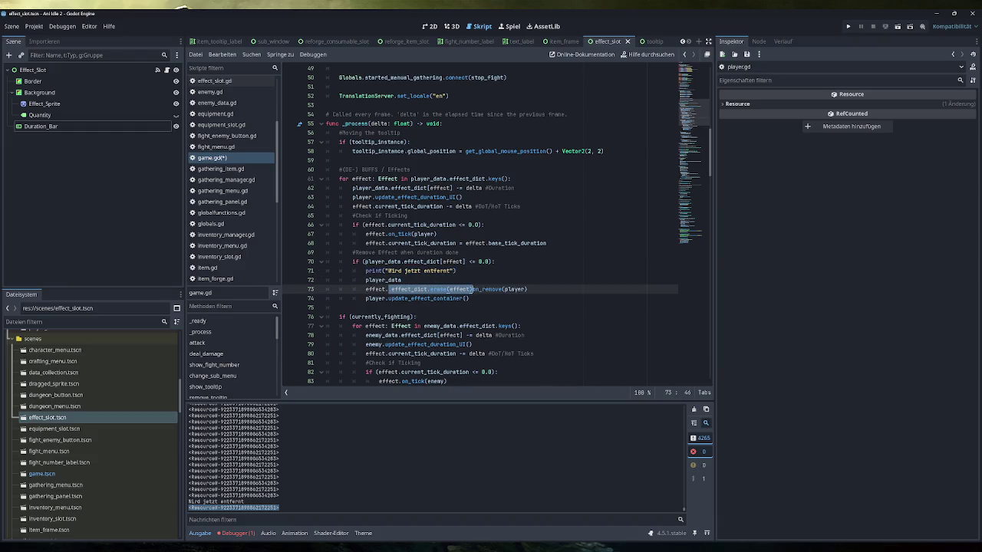
{"action": "key", "text": "ctrl+z"}
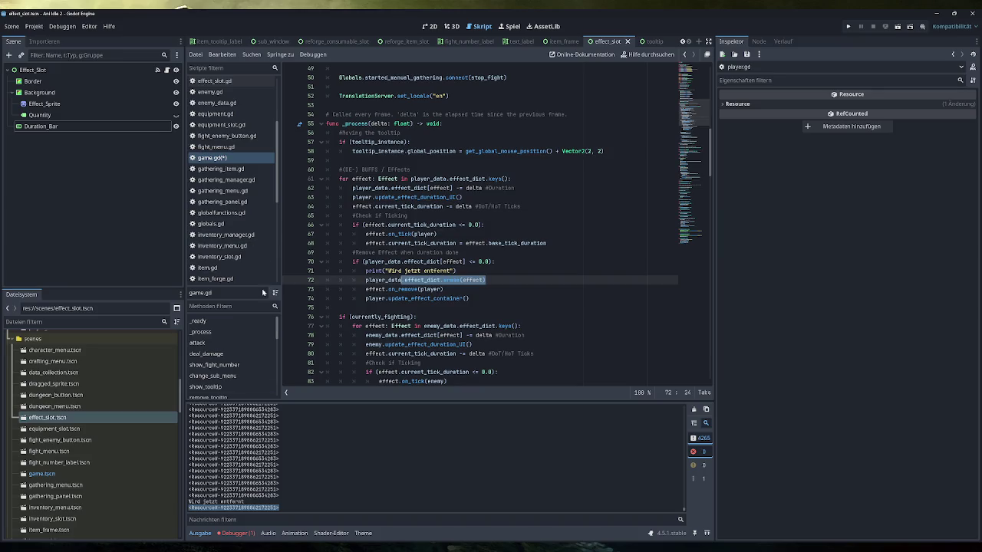
Review the effect_slot.gd and effect.gd scripts
{"action": "scroll", "coordinate": [242, 167], "scroll_direction": "up", "scroll_amount": 2}
{"action": "left_click", "coordinate": [222, 132]}
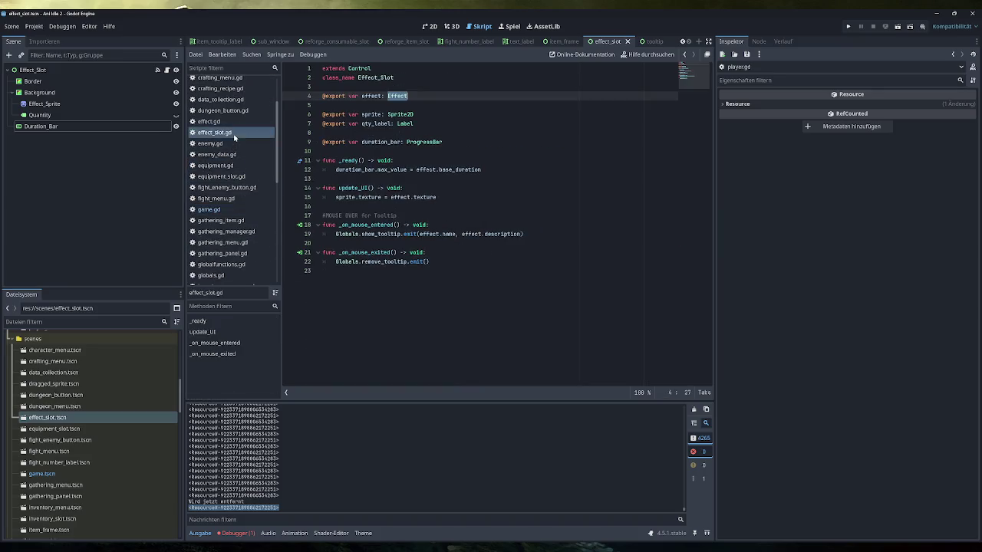
{"action": "left_click", "coordinate": [230, 122]}
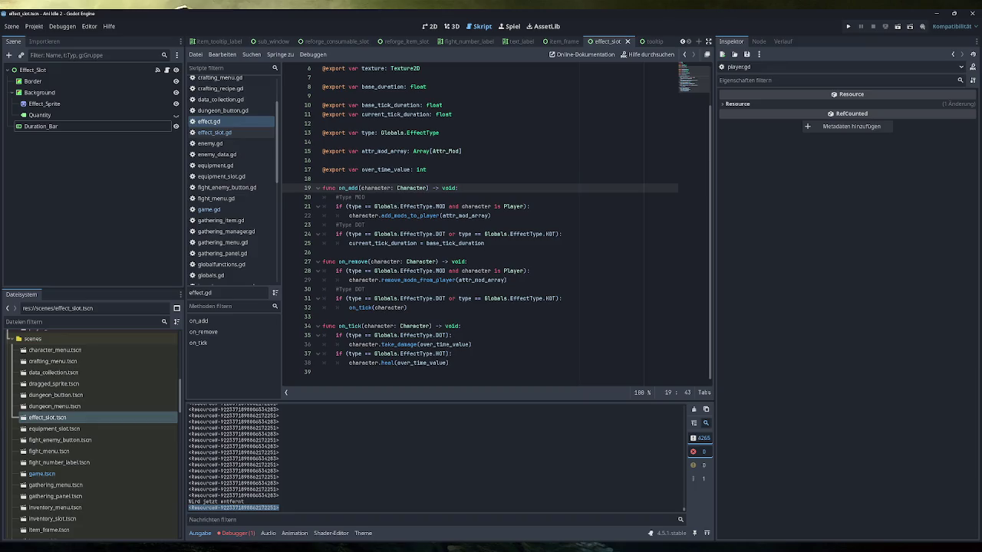
{"action": "left_click", "coordinate": [223, 132]}
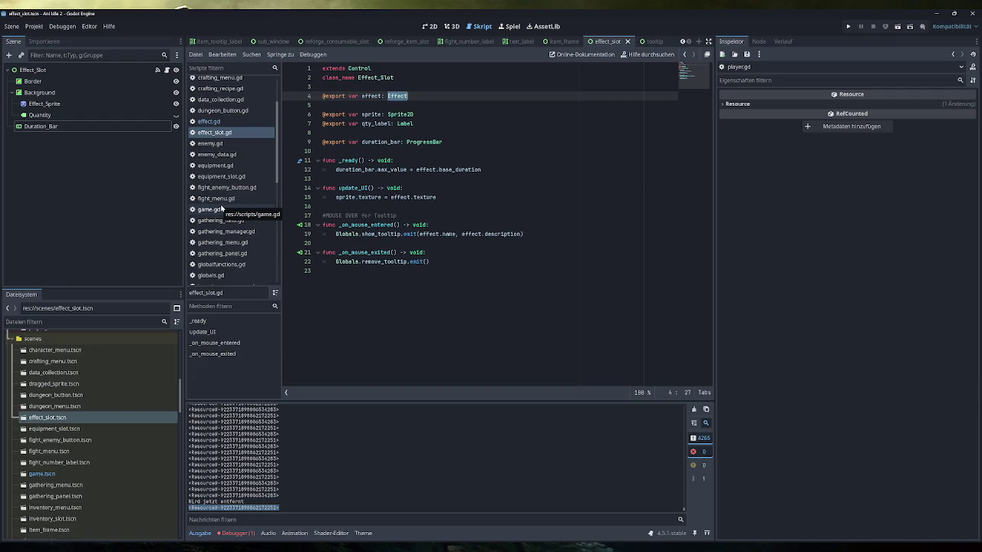
Inspect player.gd's update_effect_duration_UI function and its print of effect_slot.effect
{"action": "scroll", "coordinate": [230, 213], "scroll_direction": "down", "scroll_amount": 5}
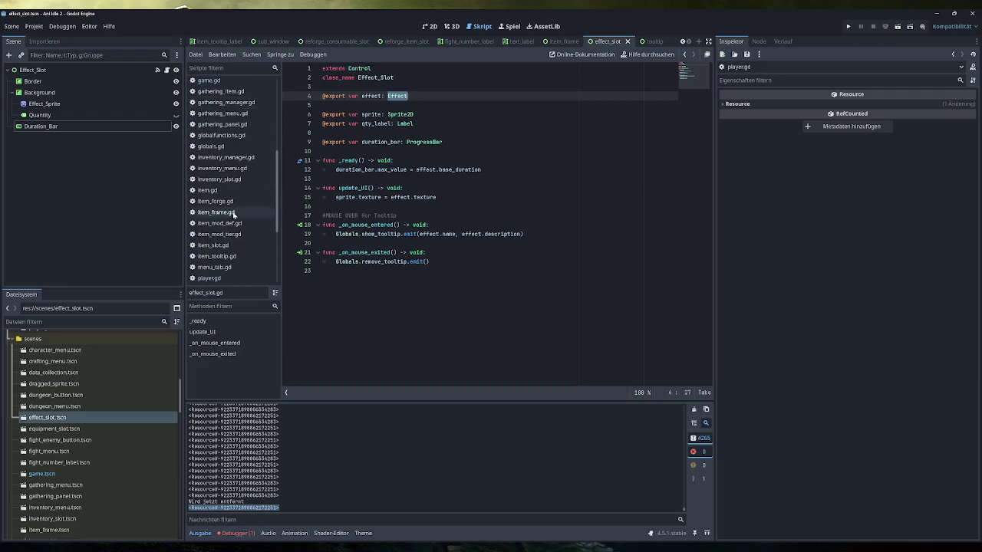
{"action": "left_click", "coordinate": [230, 227]}
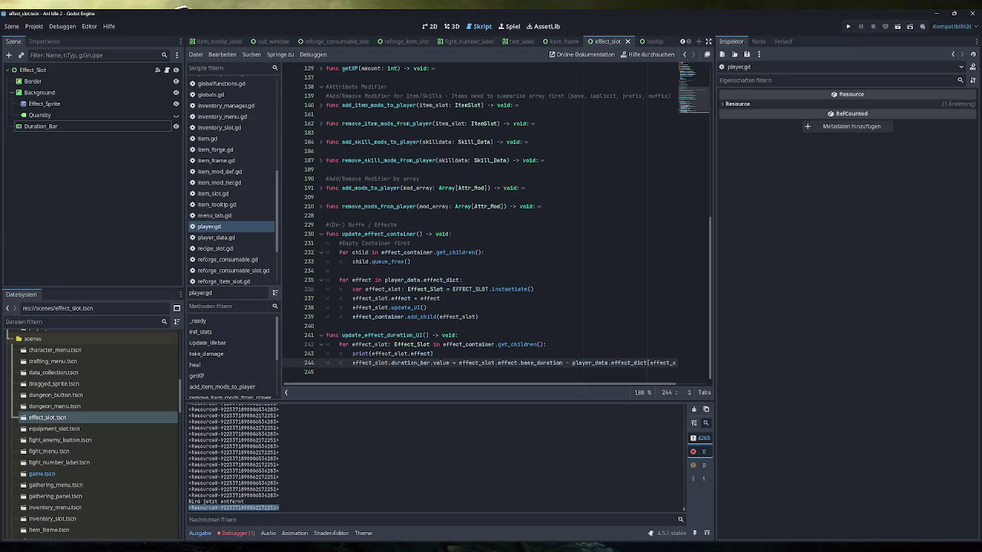
{"action": "left_click", "coordinate": [457, 335]}
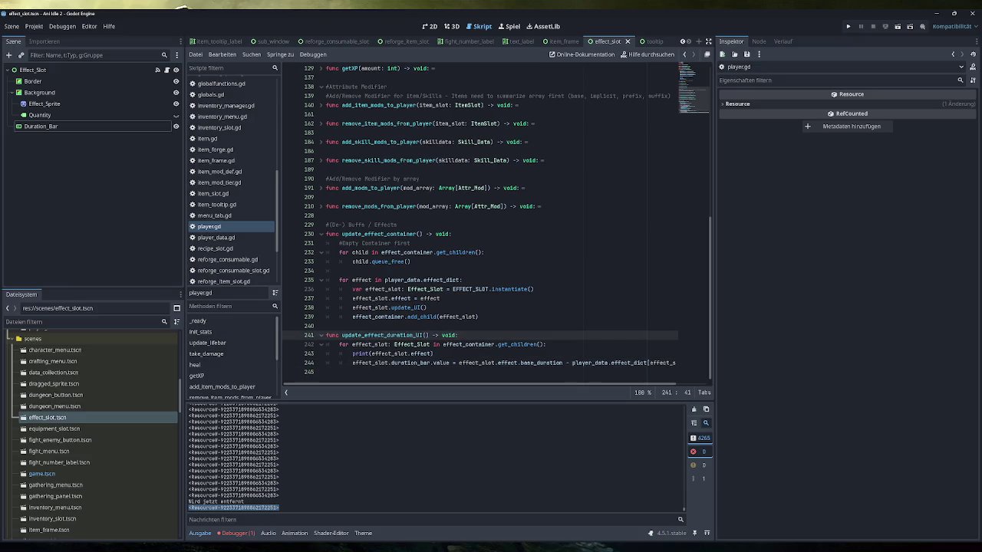
{"action": "left_click_drag", "start_coordinate": [434, 353], "coordinate": [354, 354]}
{"action": "left_click", "coordinate": [458, 335]}
Return to game.gd and select the erase call on line 72
{"action": "scroll", "coordinate": [235, 250], "scroll_direction": "up", "scroll_amount": 5}
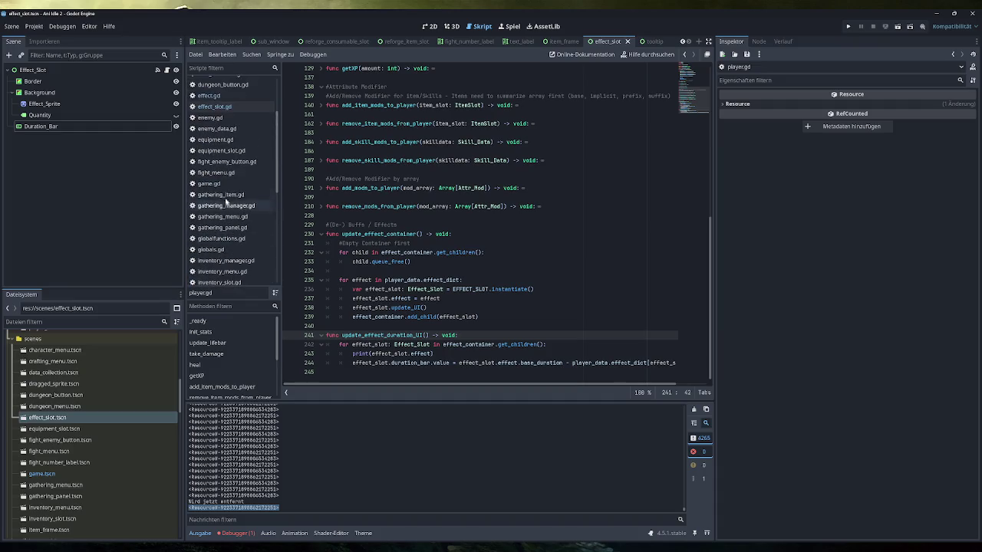
{"action": "left_click", "coordinate": [221, 184]}
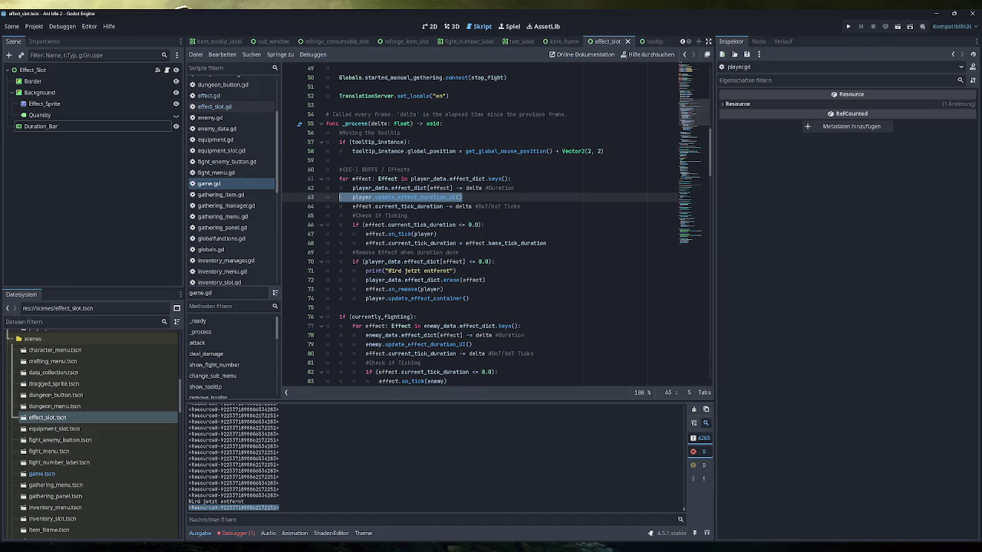
{"action": "left_click_drag", "start_coordinate": [486, 280], "coordinate": [365, 280]}
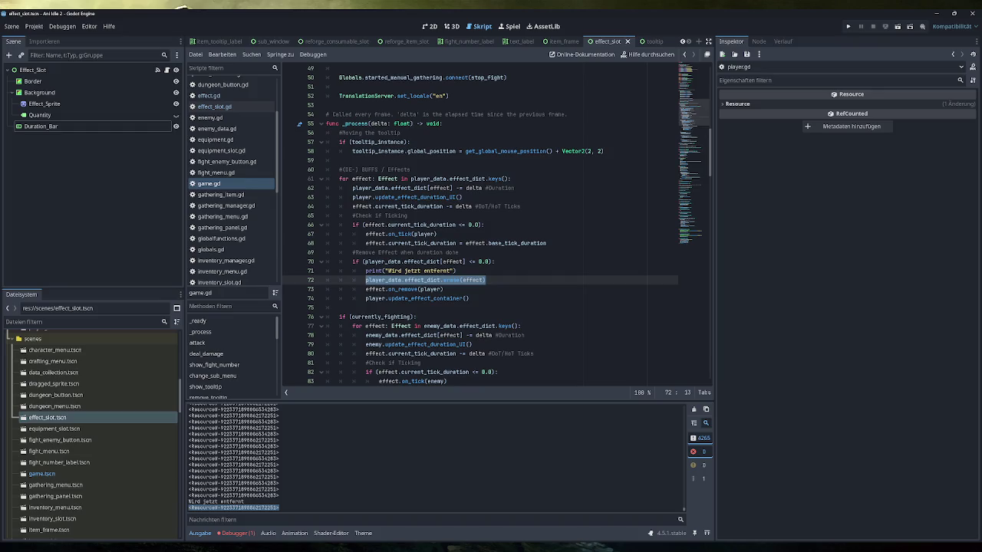
Review the player's effect loop and erase line, deleting then restoring the debug print
{"action": "triple_click", "coordinate": [425, 179]}
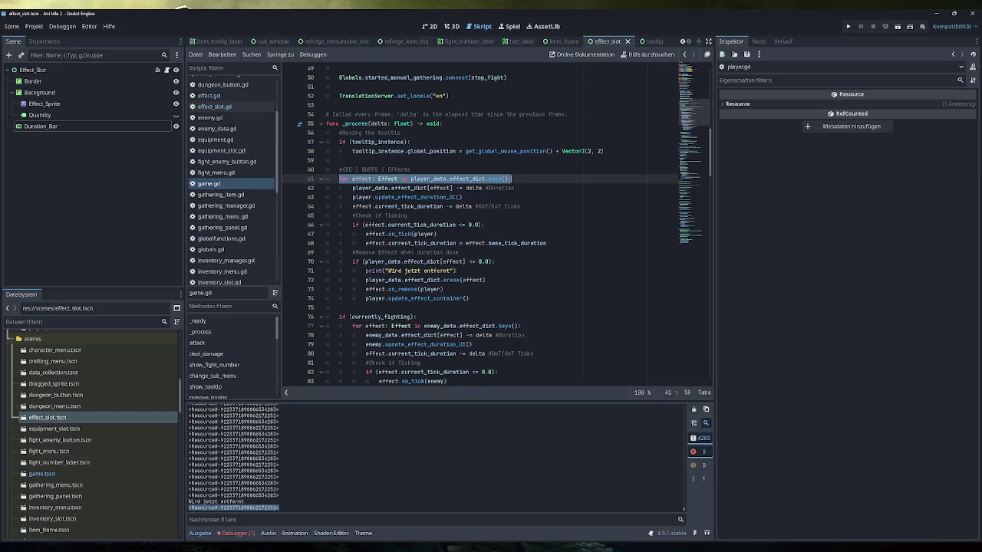
{"action": "left_click_drag", "start_coordinate": [485, 280], "coordinate": [365, 280]}
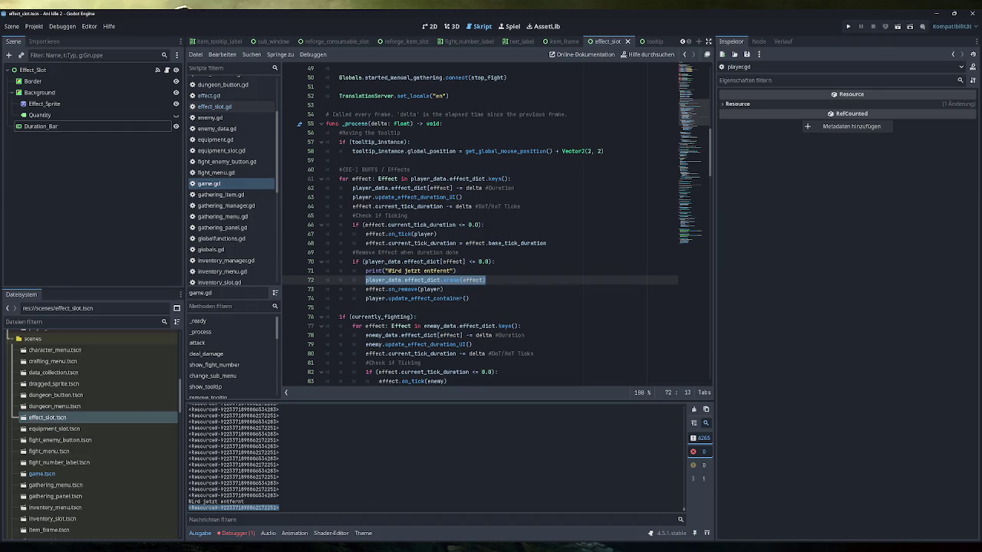
{"action": "mouse_move", "coordinate": [284, 551]}
{"action": "key", "text": "Up"}
{"action": "key", "text": "End"}
{"action": "key", "text": "shift+Up"}
{"action": "key", "text": "BackSpace"}
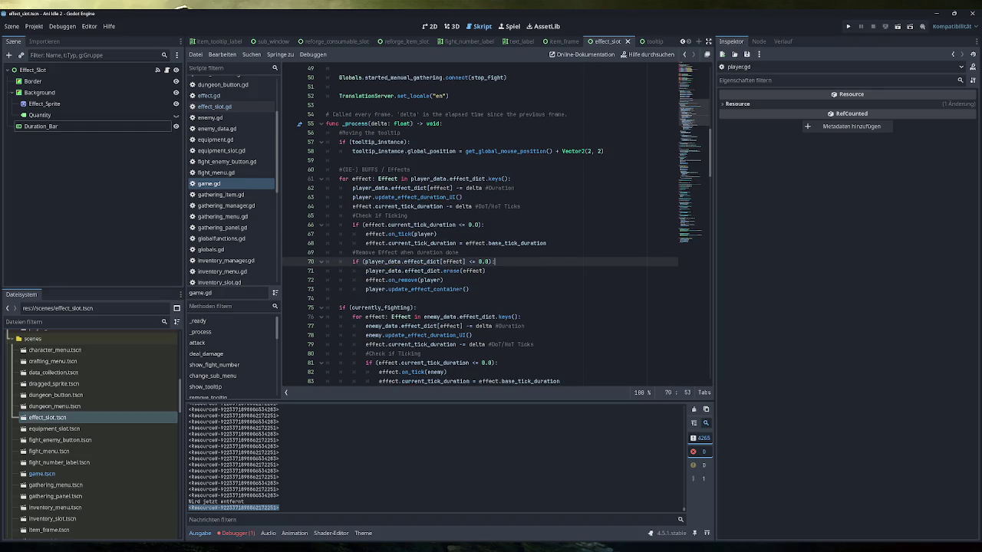
{"action": "key", "text": "ctrl+z"}
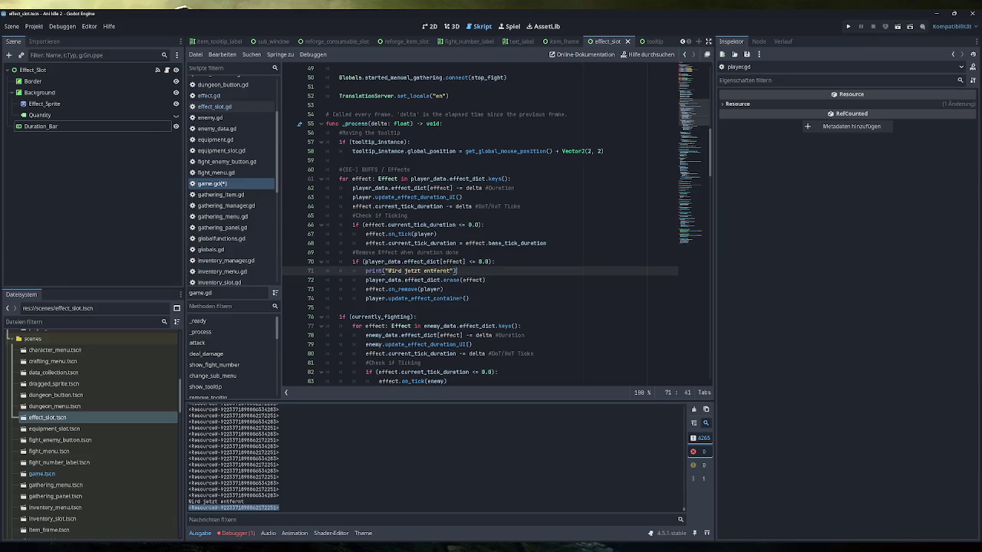
{"action": "left_click_drag", "start_coordinate": [486, 280], "coordinate": [365, 280]}
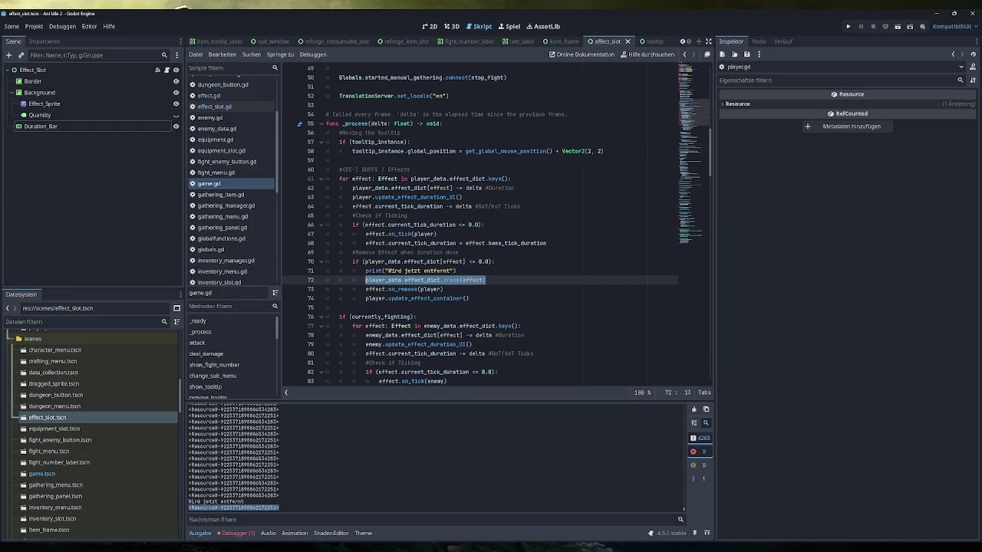
{"action": "left_click", "coordinate": [486, 280]}
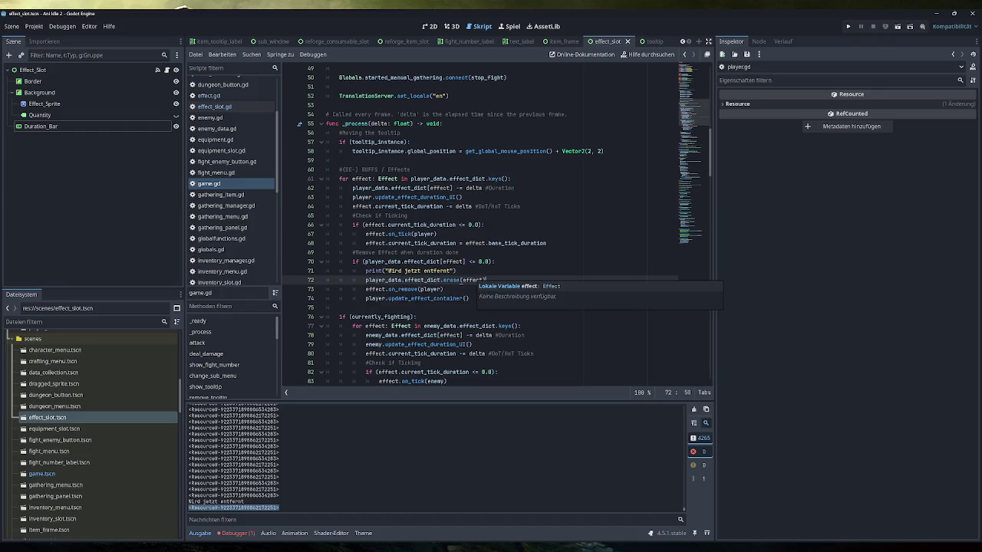
Declare var effects_to_remove: Array[Effect] = [] on a new line before the player loop
{"action": "left_click", "coordinate": [410, 170]}
{"action": "key", "text": "Return"}
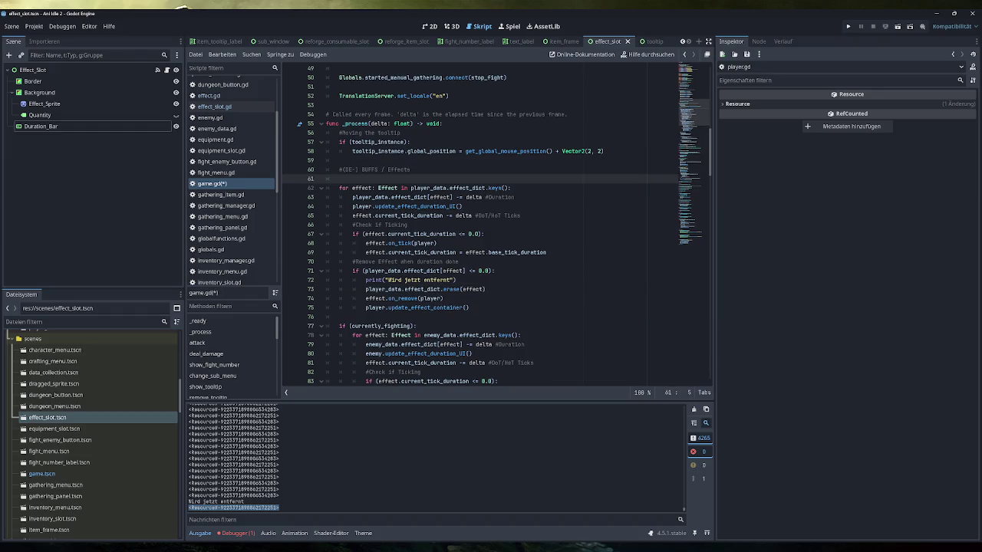
{"action": "type", "text": "var "}
{"action": "type", "text": "effects"}
{"action": "type", "text": "_to_remove"}
{"action": "type", "text": ": a"}
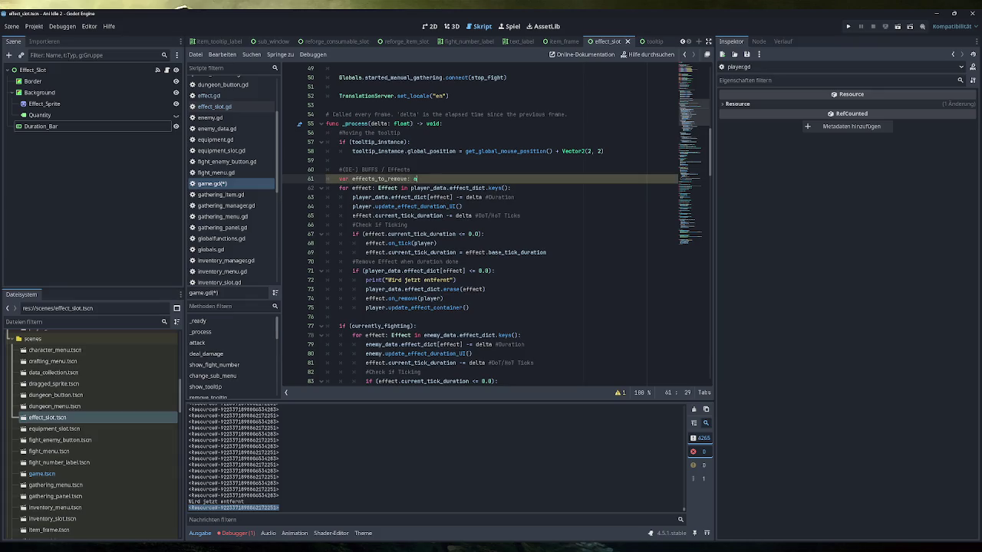
{"action": "type", "text": "rray[Effect"}
{"action": "left_click", "coordinate": [417, 179]}
{"action": "key", "text": "BackSpace"}
{"action": "type", "text": "A"}
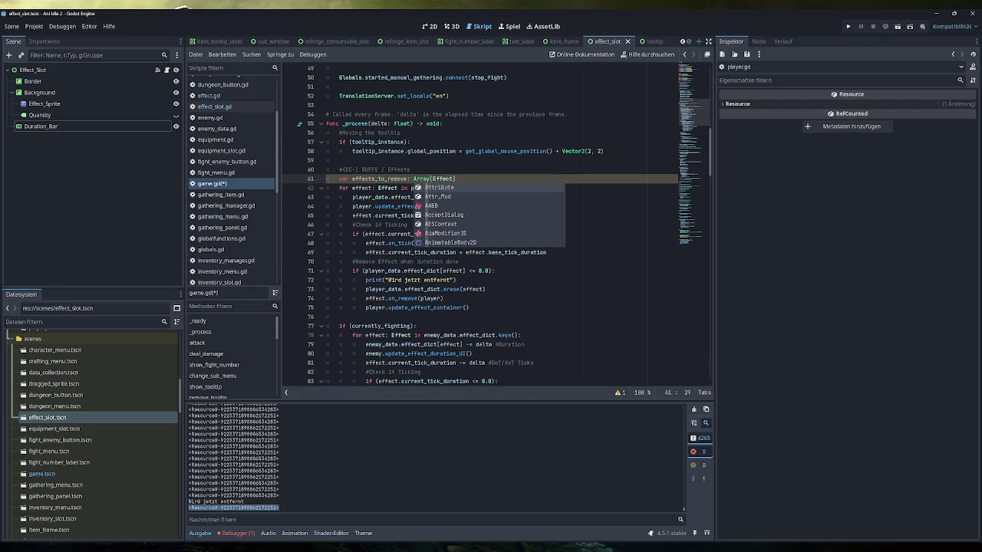
{"action": "left_click", "coordinate": [455, 179]}
{"action": "type", "text": "[]"}
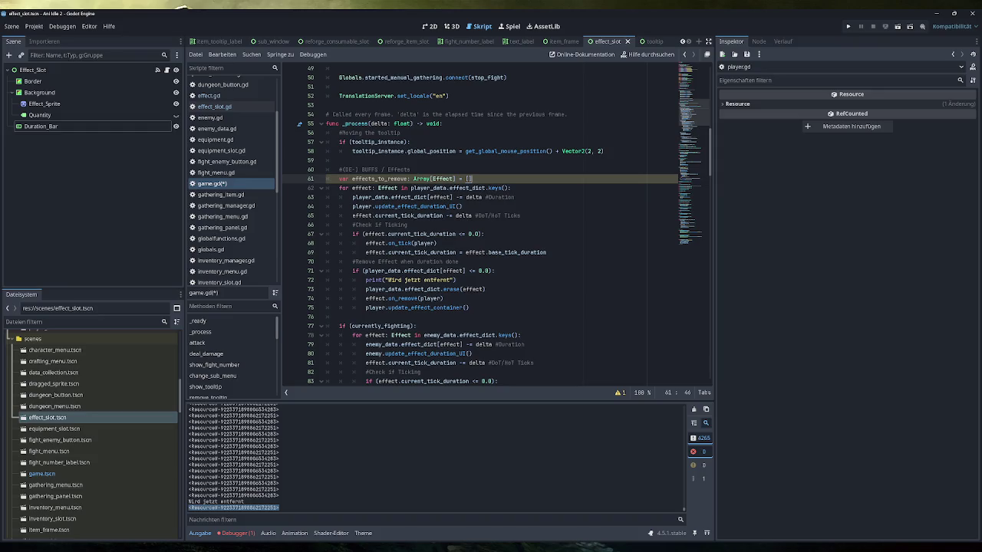
Put the effects_to_remove name at the start of the erase line
{"action": "double_click", "coordinate": [379, 179]}
{"action": "key", "text": "ctrl+c"}
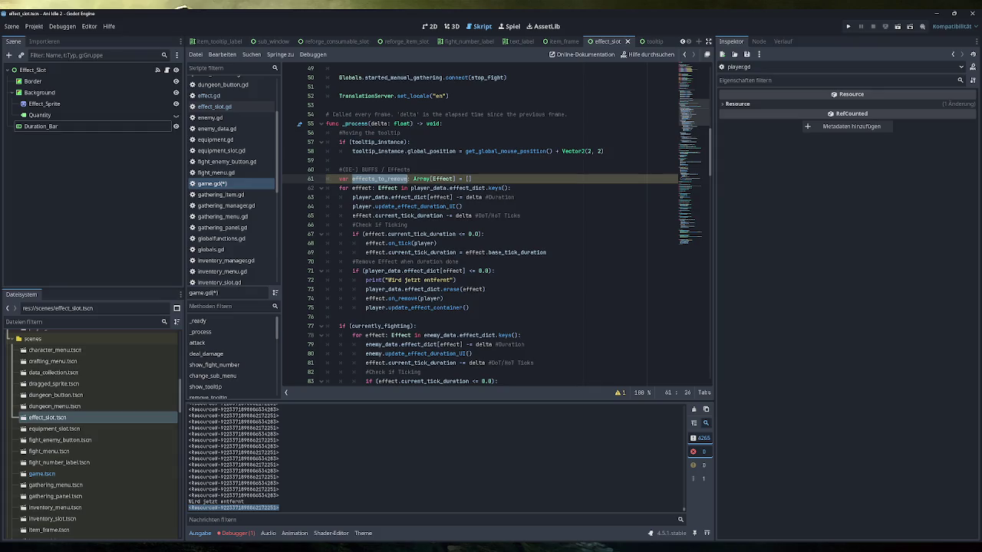
{"action": "left_click", "coordinate": [365, 289]}
{"action": "key", "text": "ctrl+v"}
Rewrite line 73 as effects_to_remove.append(effect), trim trailing spaces, and save game.gd
{"action": "type", "text": ".a"}
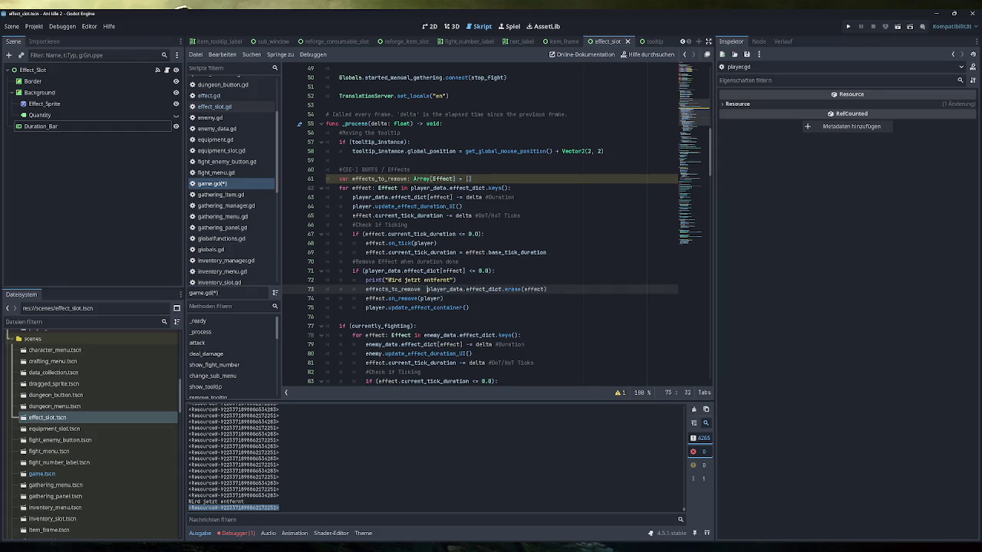
{"action": "type", "text": "ppend"}
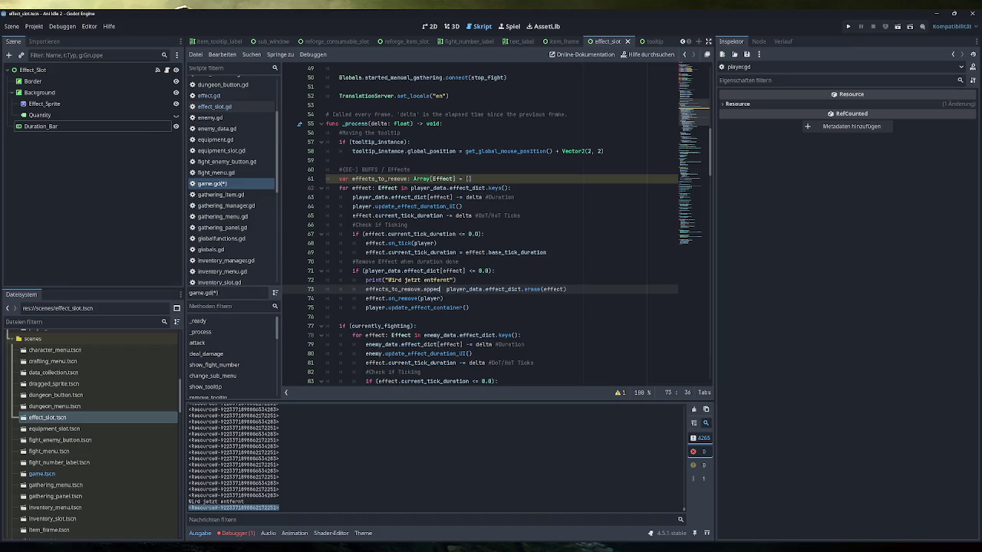
{"action": "key", "text": "Return"}
{"action": "key", "text": "Right"}
{"action": "key", "text": "Right"}
{"action": "key", "text": "Right"}
{"action": "key", "text": "shift+End"}
{"action": "key", "text": "ctrl+x"}
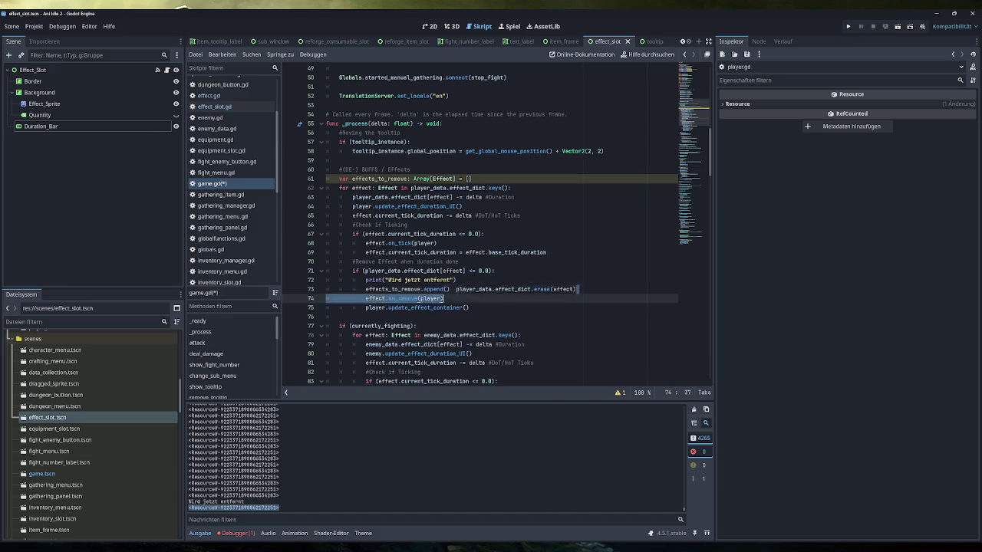
{"action": "key", "text": "ctrl+v"}
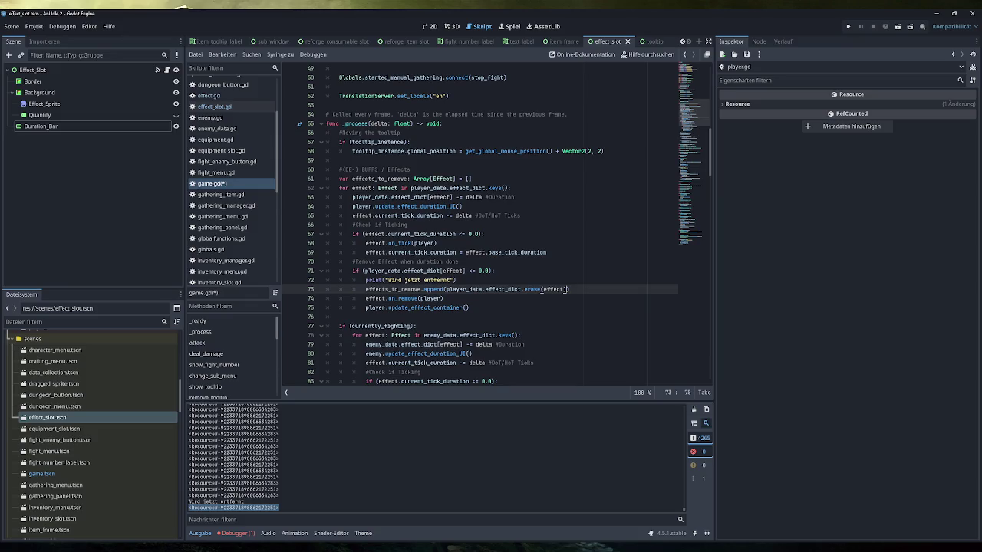
{"action": "left_click_drag", "start_coordinate": [568, 290], "coordinate": [446, 290]}
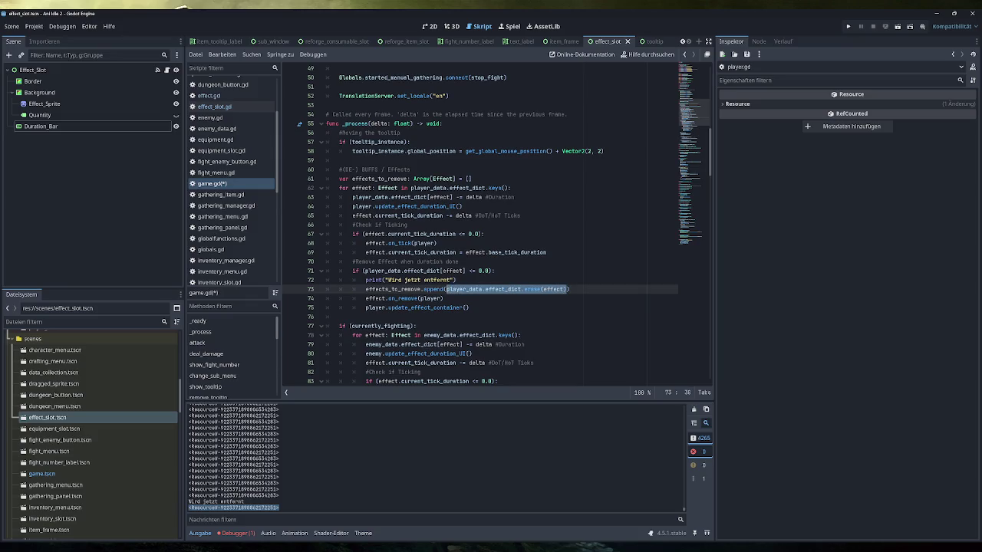
{"action": "type", "text": "effect"}
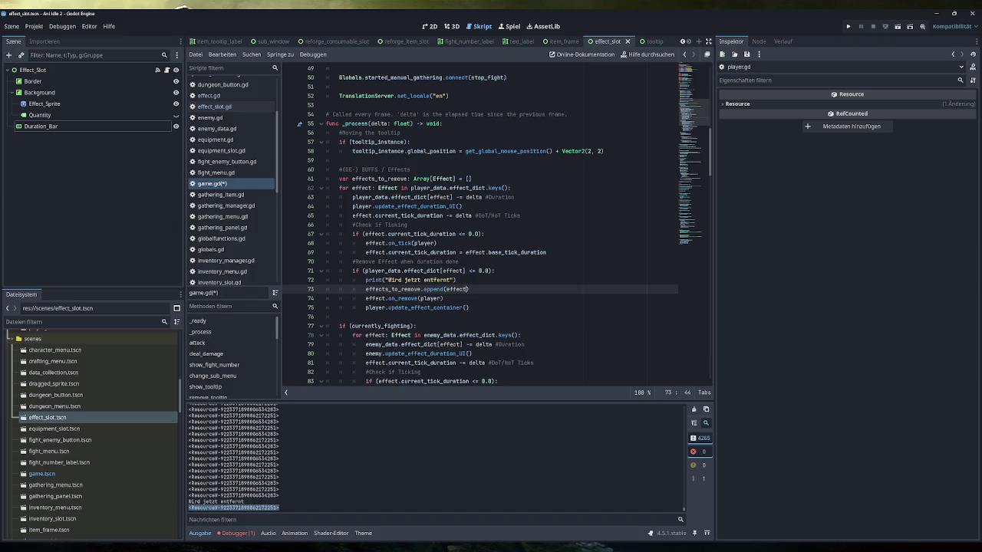
{"action": "key", "text": "End"}
{"action": "key", "text": "BackSpace"}
{"action": "key", "text": "BackSpace"}
{"action": "key", "text": "ctrl+s"}
{"action": "scroll", "coordinate": [403, 168], "scroll_direction": "down", "scroll_amount": 1}
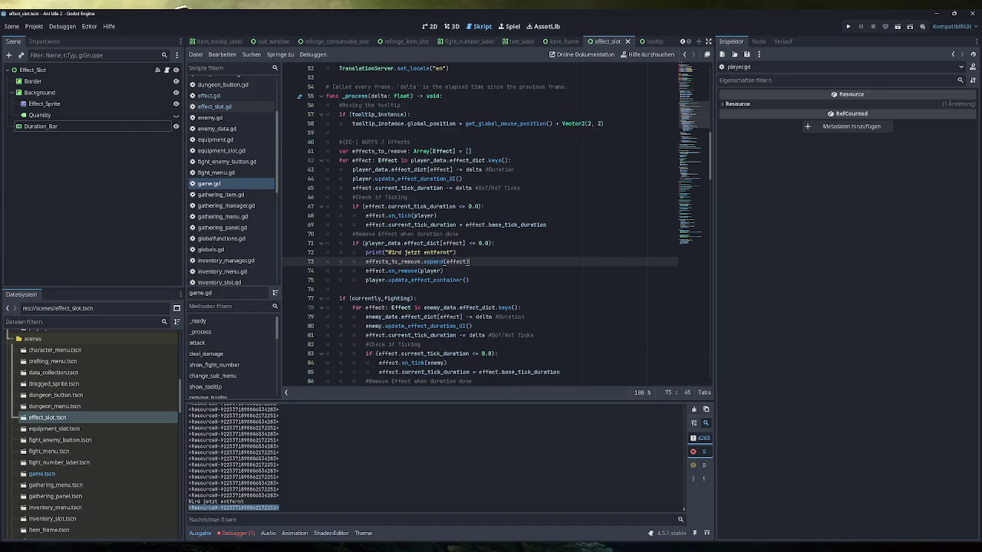
Add a 'for effect in effects_to_remove:' loop after the player's buff loop
{"action": "left_click", "coordinate": [469, 280]}
{"action": "key", "text": "Return"}
{"action": "key", "text": "Return"}
{"action": "key", "text": "BackSpace"}
{"action": "key", "text": "BackSpace"}
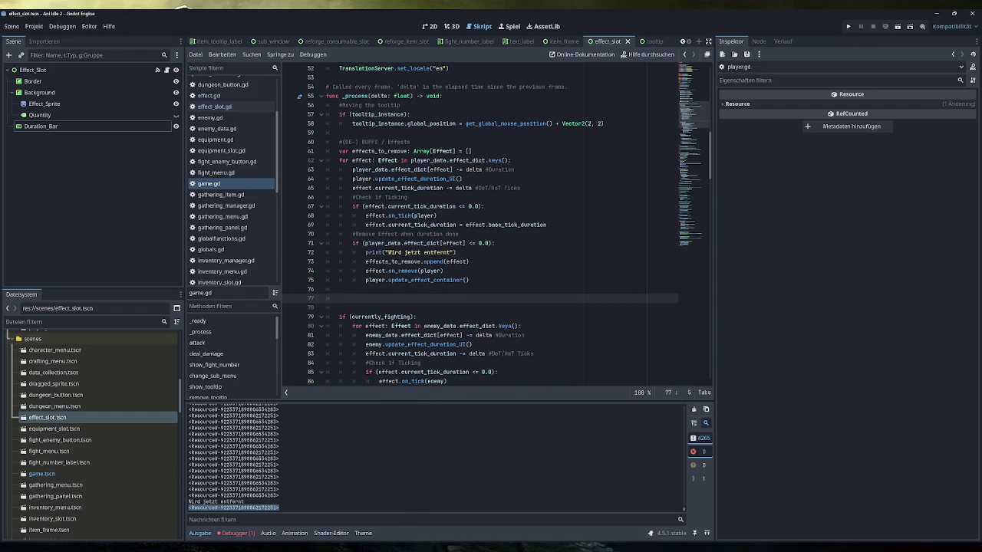
{"action": "type", "text": "for "}
{"action": "type", "text": "effect in"}
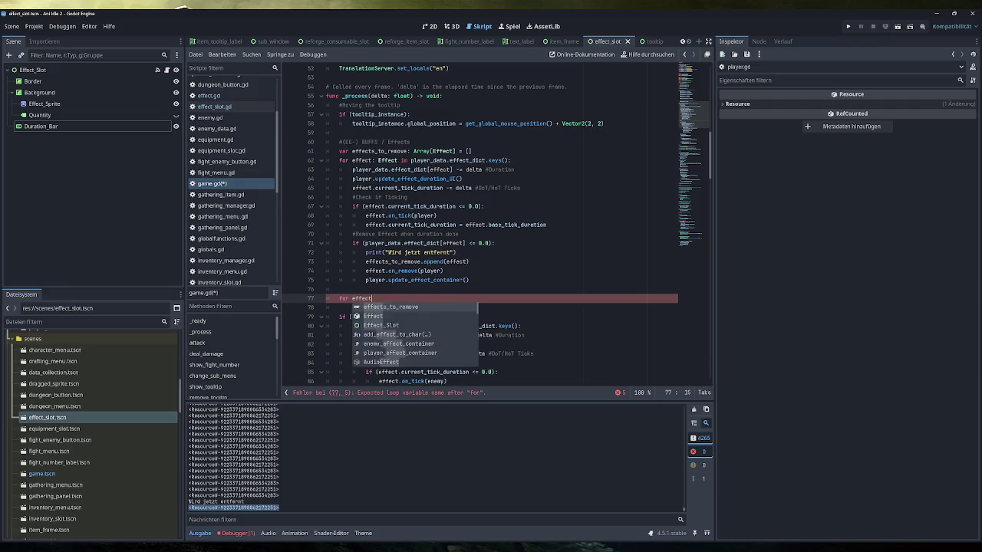
{"action": "double_click", "coordinate": [380, 151]}
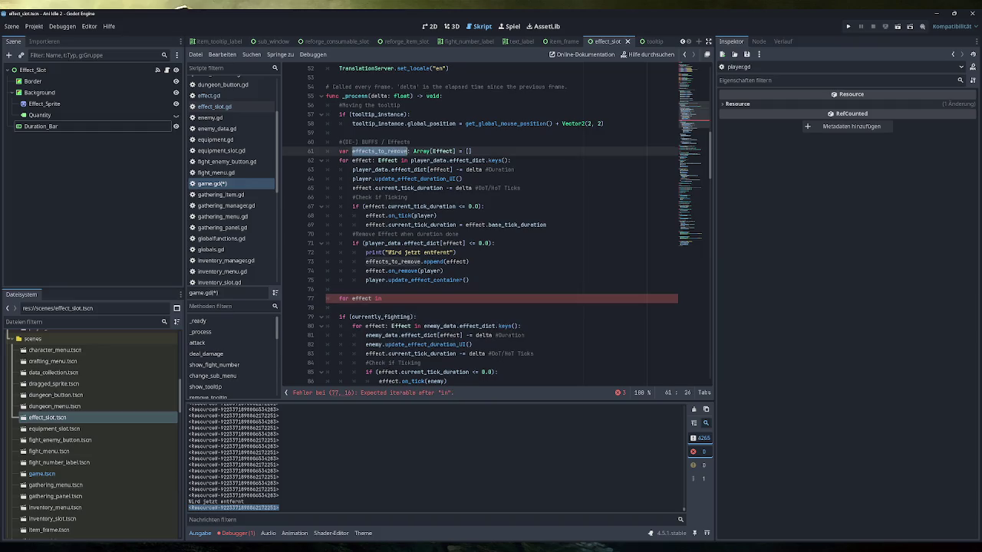
{"action": "key", "text": "ctrl+c"}
{"action": "left_click", "coordinate": [383, 298]}
{"action": "key", "text": "ctrl+v"}
{"action": "type", "text": ":"}
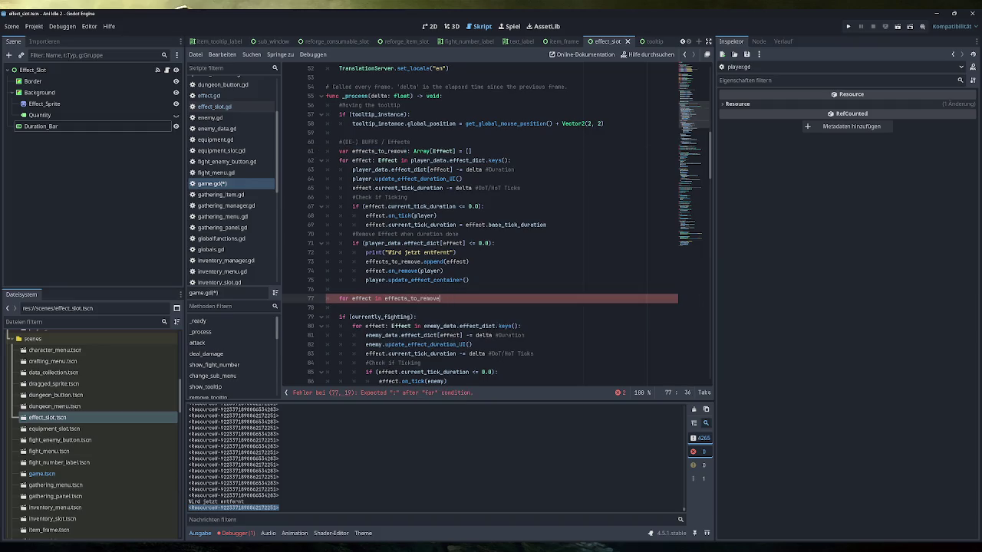
Start the loop body with player. and browse the member suggestions
{"action": "key", "text": "Return"}
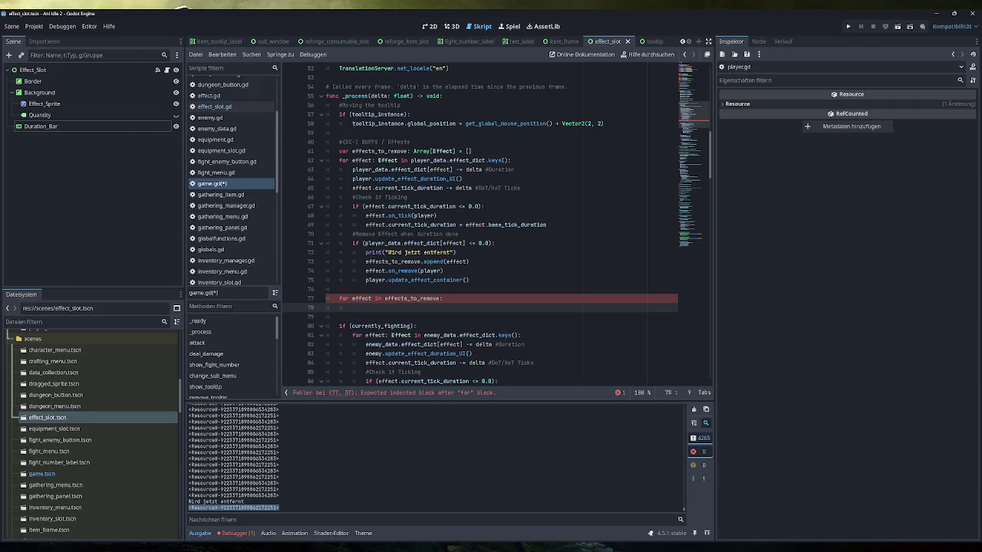
{"action": "type", "text": "player"}
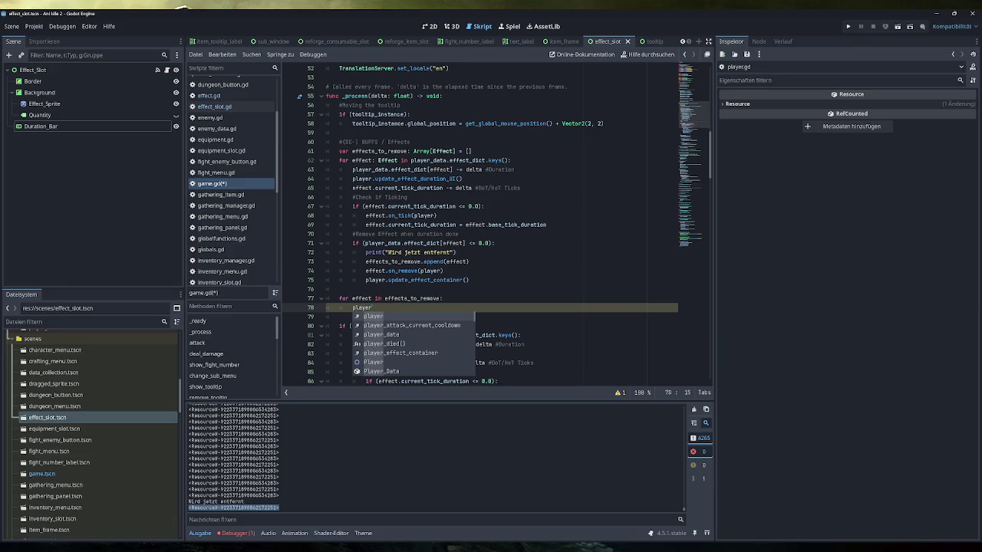
{"action": "type", "text": ".re"}
{"action": "key", "text": "BackSpace"}
{"action": "key", "text": "BackSpace"}
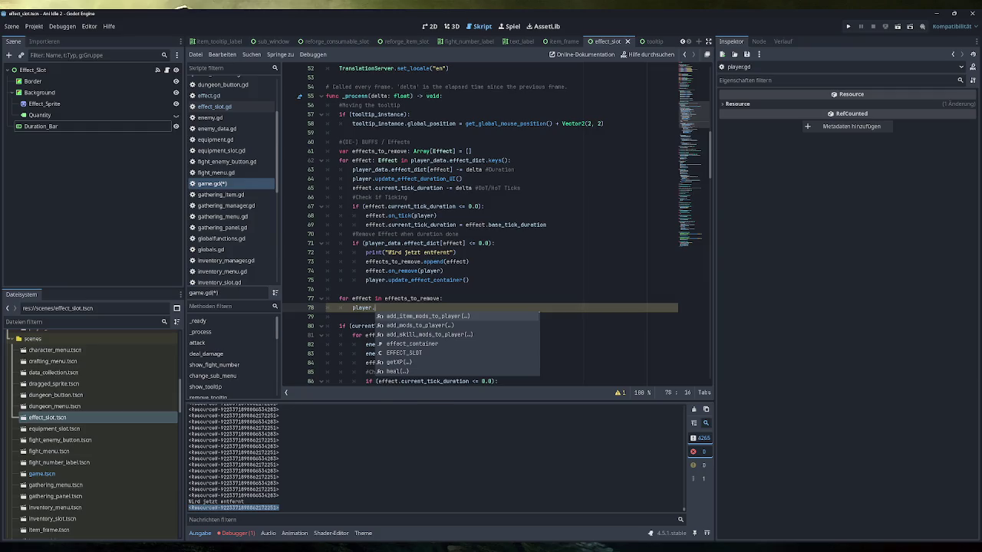
{"action": "key", "text": "Down"}
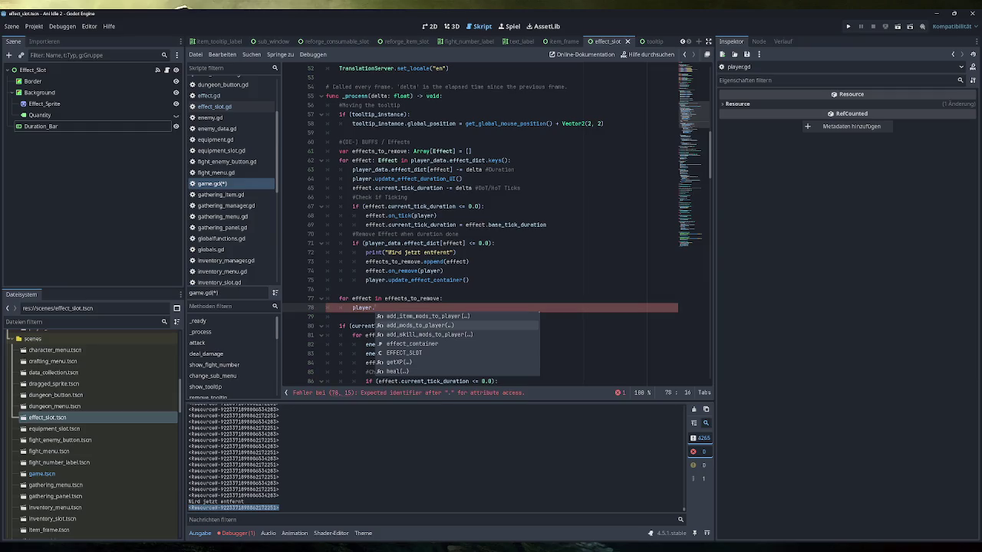
{"action": "scroll", "coordinate": [480, 230], "scroll_direction": "down", "scroll_amount": 4}
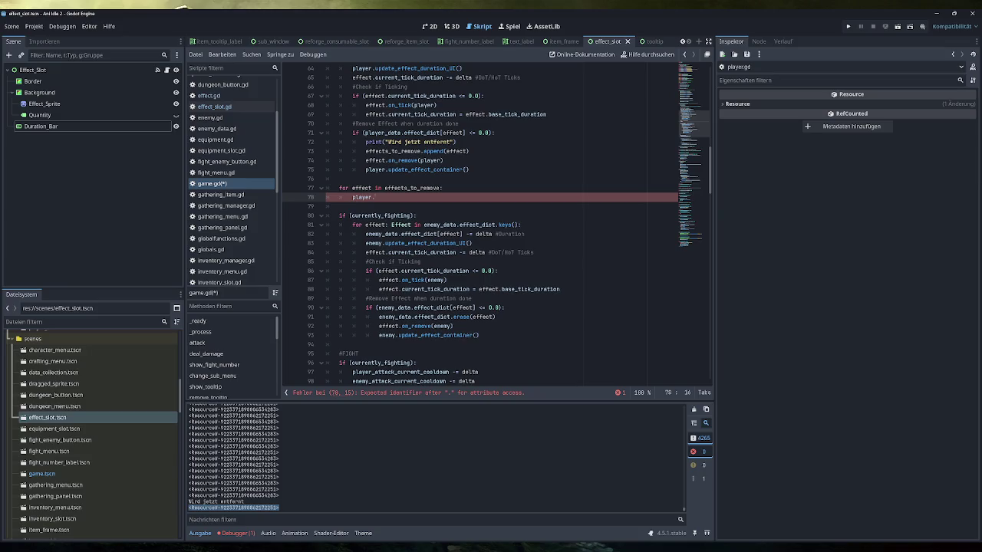
{"action": "scroll", "coordinate": [479, 231], "scroll_direction": "up", "scroll_amount": 3}
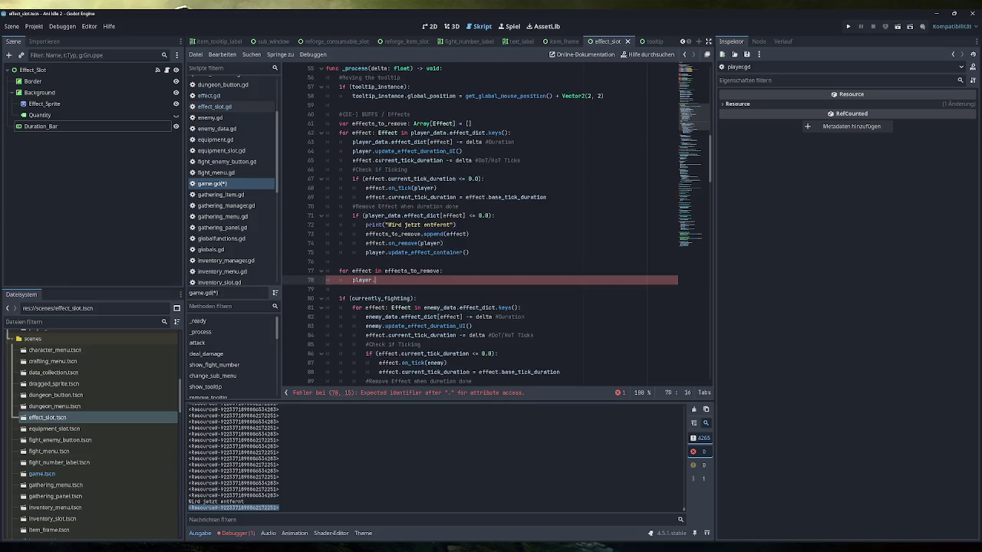
Write player_data.effect_dict.erase(effect) in the removal loop and save the script
{"action": "type", "text": "_data.e"}
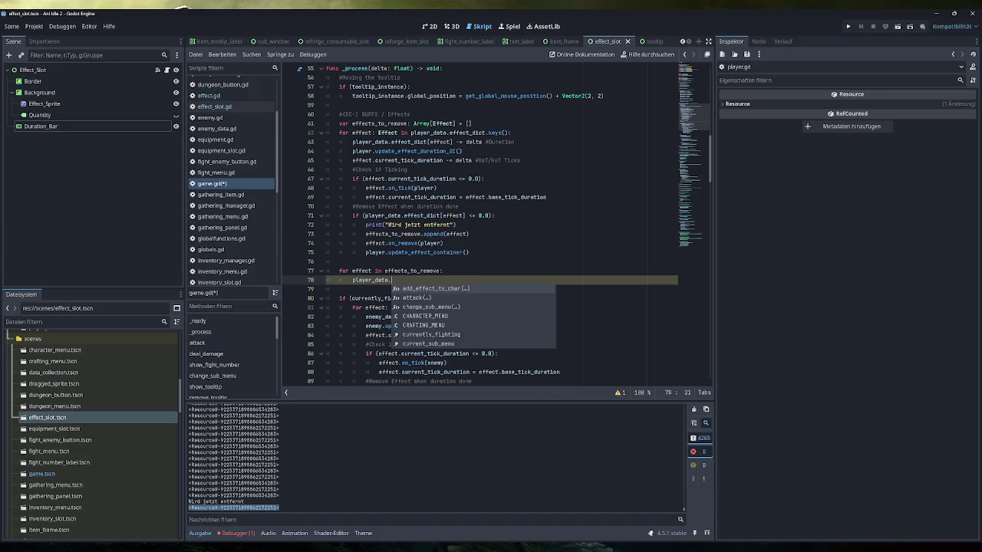
{"action": "key", "text": "Return"}
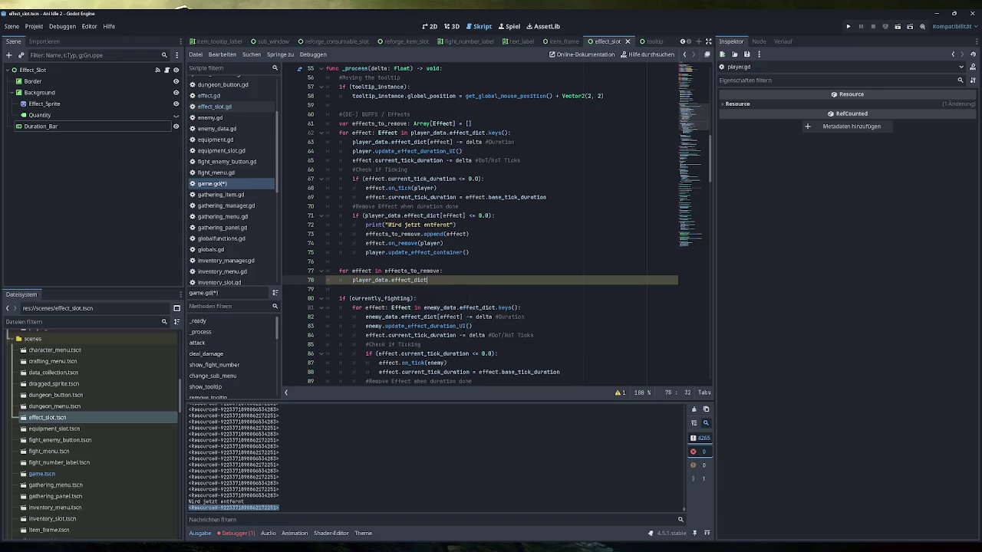
{"action": "type", "text": ".er"}
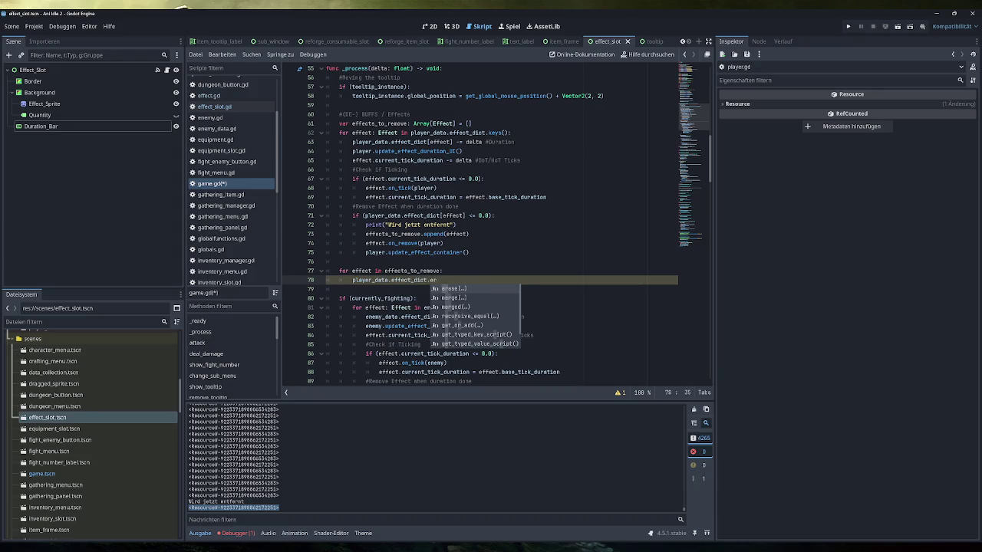
{"action": "key", "text": "Return"}
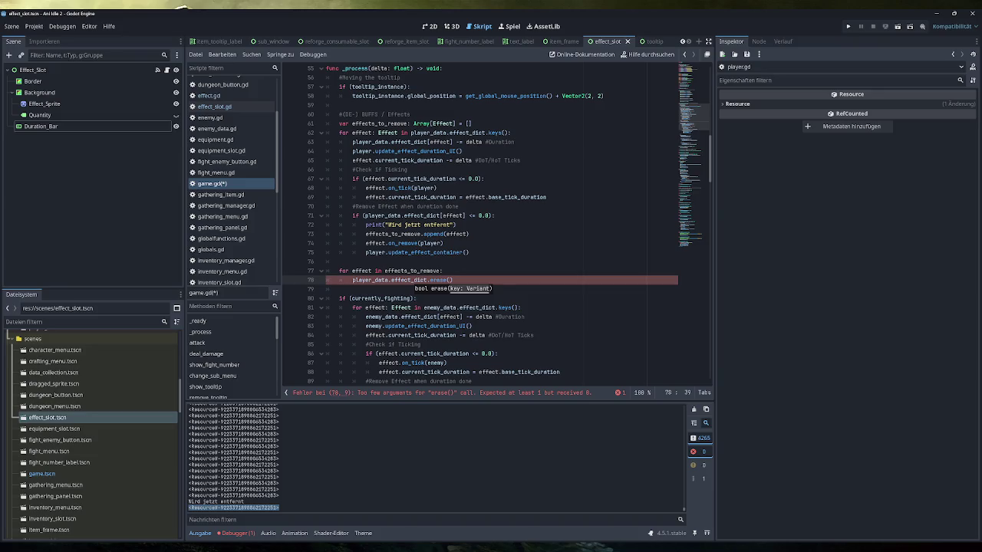
{"action": "type", "text": "player_data.effect"}
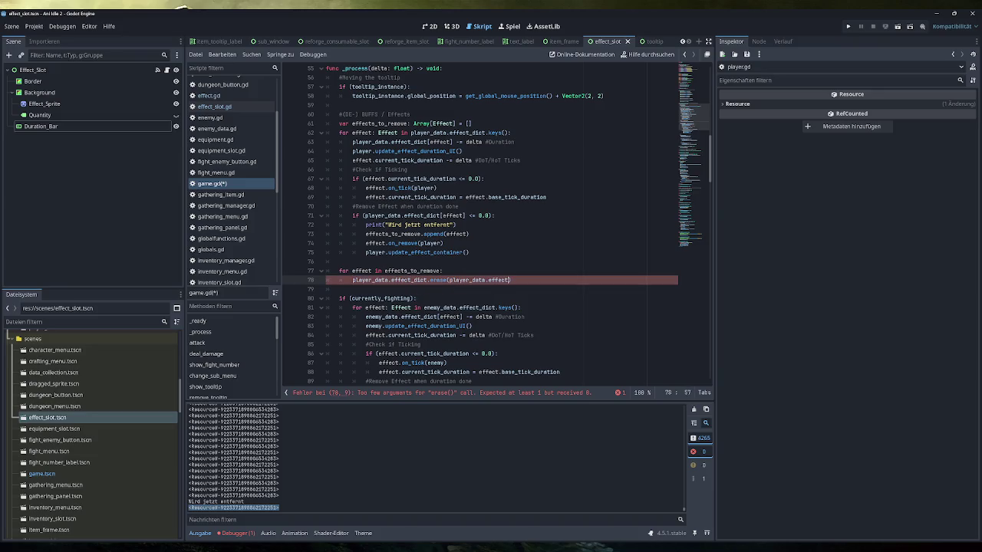
{"action": "type", "text": "["}
{"action": "scroll", "coordinate": [483, 230], "scroll_direction": "down", "scroll_amount": 3}
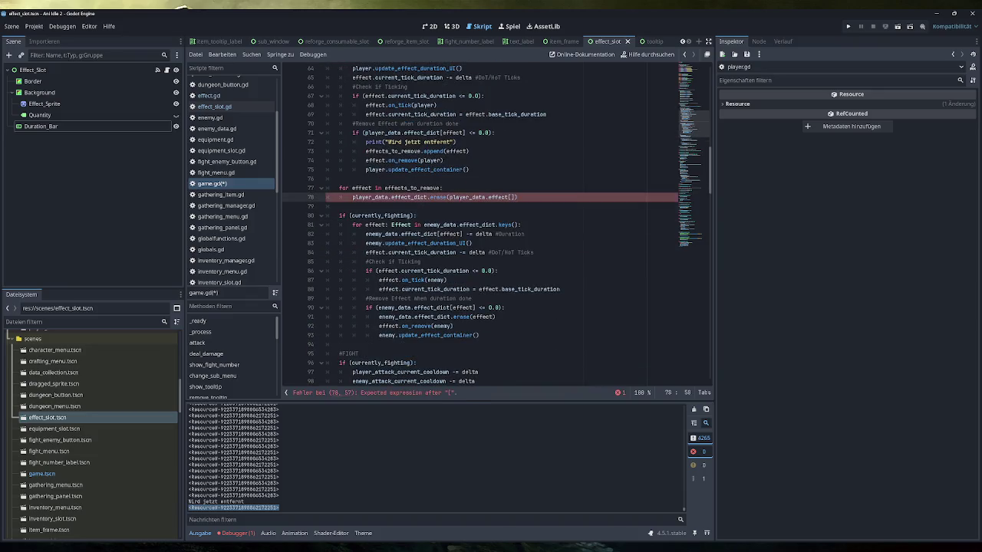
{"action": "mouse_move", "coordinate": [485, 317]}
{"action": "key", "text": "BackSpace"}
{"action": "key", "text": "BackSpace"}
{"action": "key", "text": "BackSpace"}
{"action": "type", "text": "ef"}
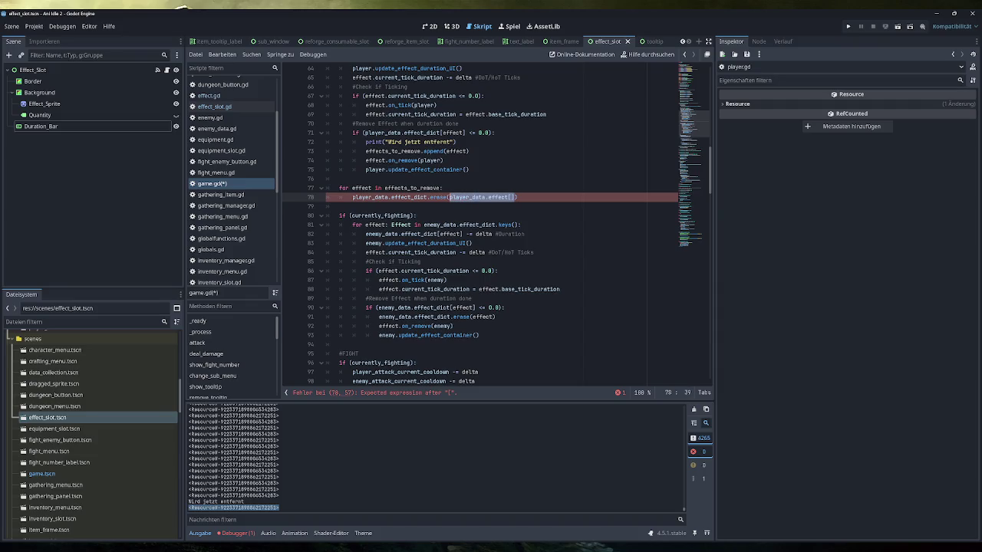
{"action": "type", "text": "fect)"}
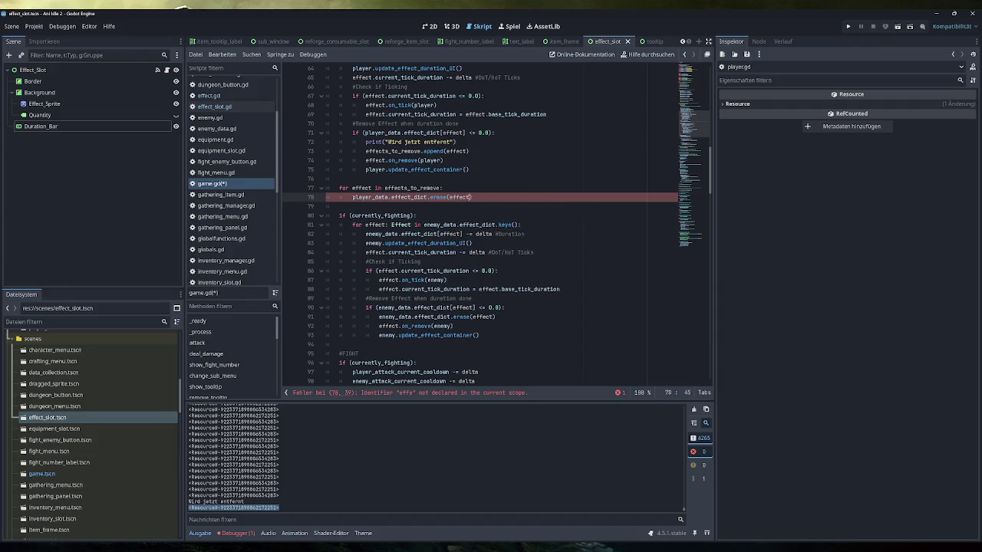
{"action": "scroll", "coordinate": [514, 246], "scroll_direction": "up", "scroll_amount": 2}
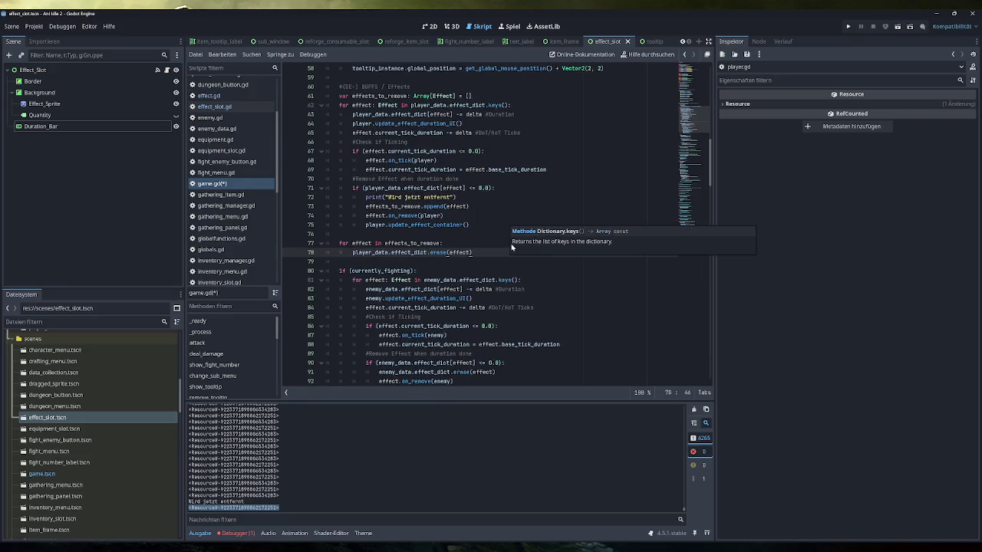
{"action": "key", "text": "ctrl+s"}
Review the removal loop and open a new line below its erase call
{"action": "scroll", "coordinate": [495, 225], "scroll_direction": "up", "scroll_amount": 1}
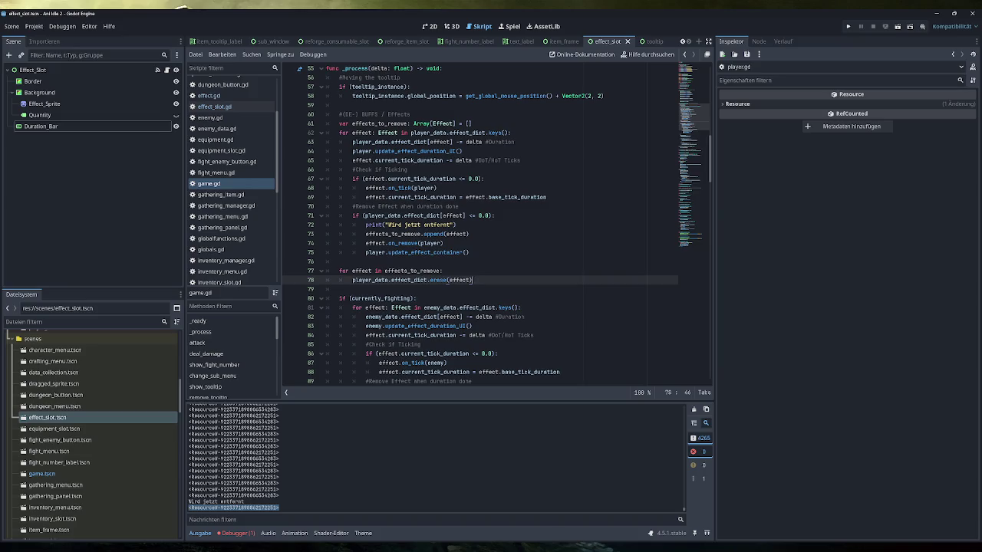
{"action": "left_click_drag", "start_coordinate": [472, 280], "coordinate": [360, 280]}
{"action": "left_click_drag", "start_coordinate": [442, 271], "coordinate": [343, 271]}
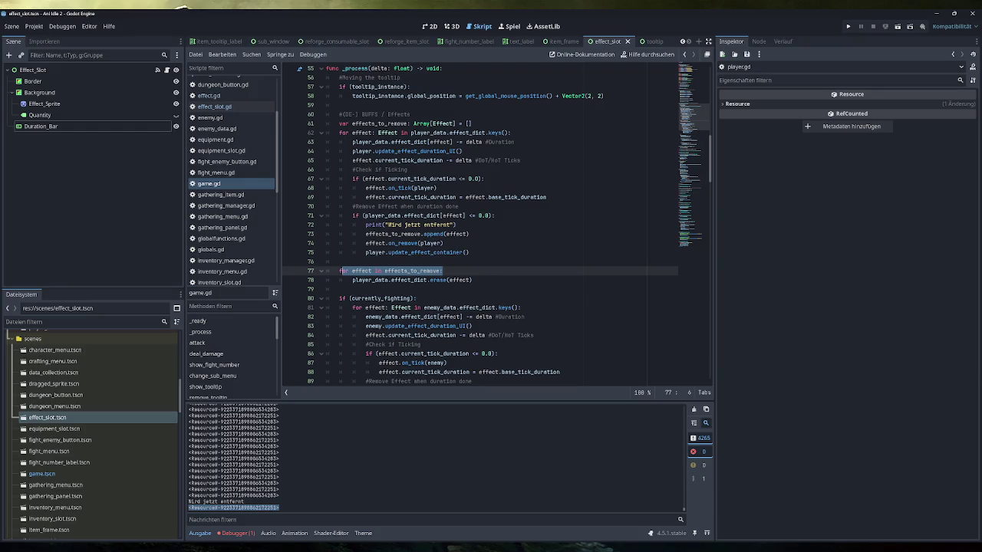
{"action": "mouse_move", "coordinate": [414, 281]}
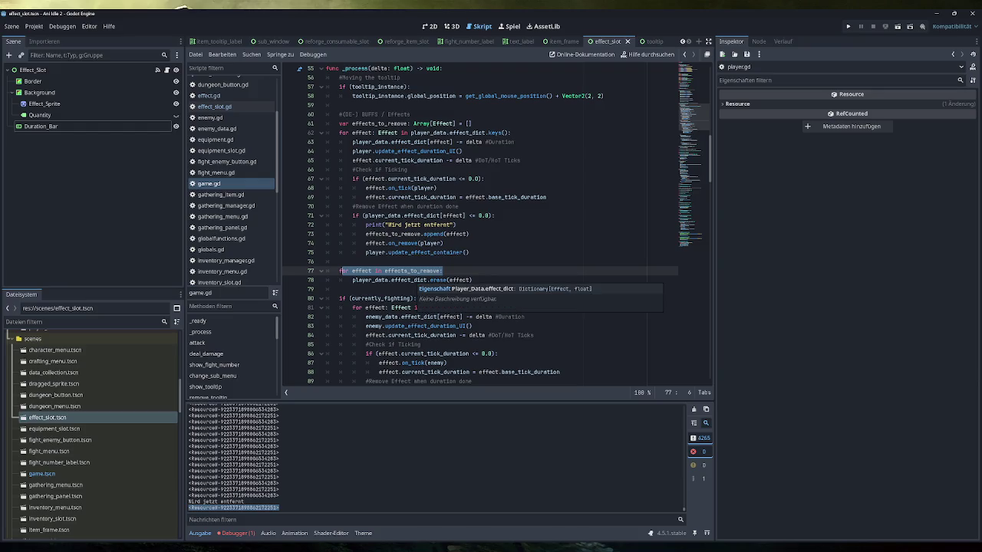
{"action": "left_click_drag", "start_coordinate": [433, 133], "coordinate": [512, 132]}
{"action": "left_click", "coordinate": [473, 280]}
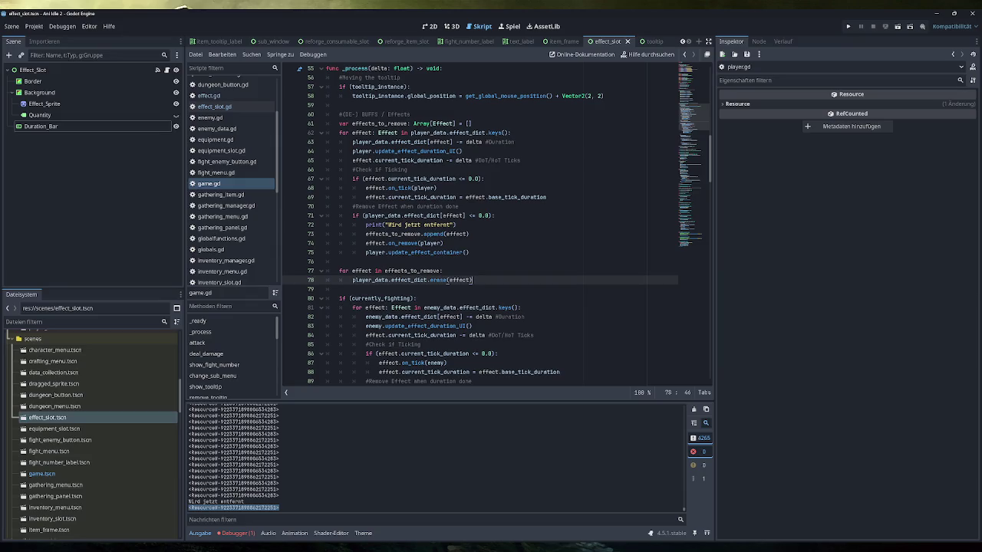
{"action": "key", "text": "ctrl+shift+Return"}
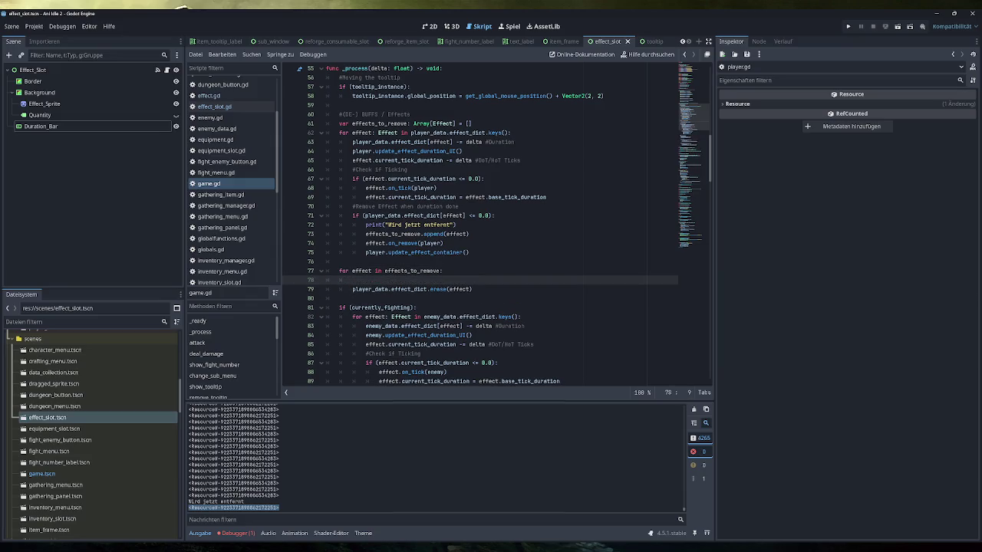
Move the 'Wird jetzt entfernt' print into the removal loop and run the project
{"action": "left_click_drag", "start_coordinate": [432, 224], "coordinate": [365, 225]}
{"action": "key", "text": "ctrl+c"}
{"action": "left_click", "coordinate": [407, 280]}
{"action": "key", "text": "ctrl+v"}
{"action": "left_click_drag", "start_coordinate": [452, 225], "coordinate": [326, 225]}
{"action": "key", "text": "BackSpace"}
{"action": "key", "text": "BackSpace"}
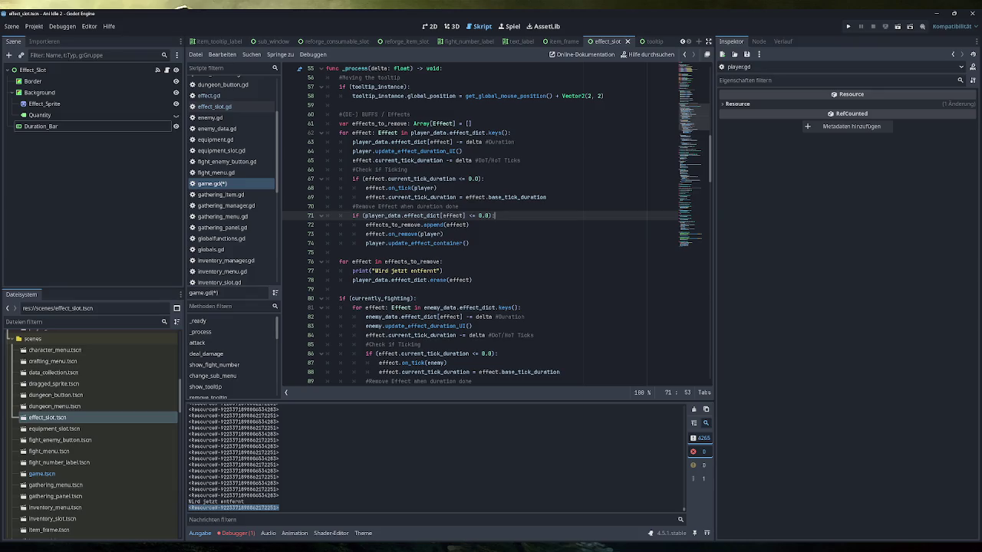
{"action": "left_click_drag", "start_coordinate": [468, 225], "coordinate": [365, 225]}
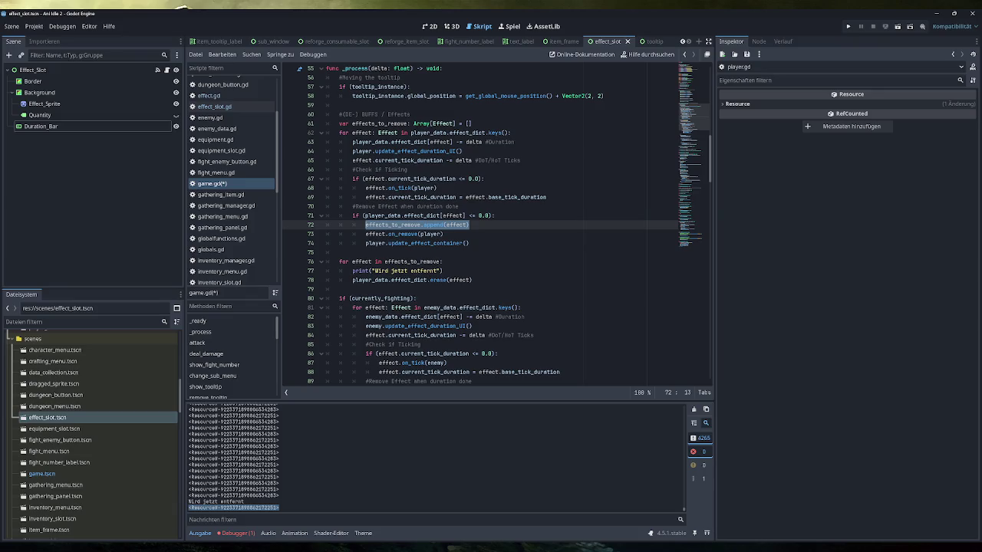
{"action": "left_click", "coordinate": [848, 28]}
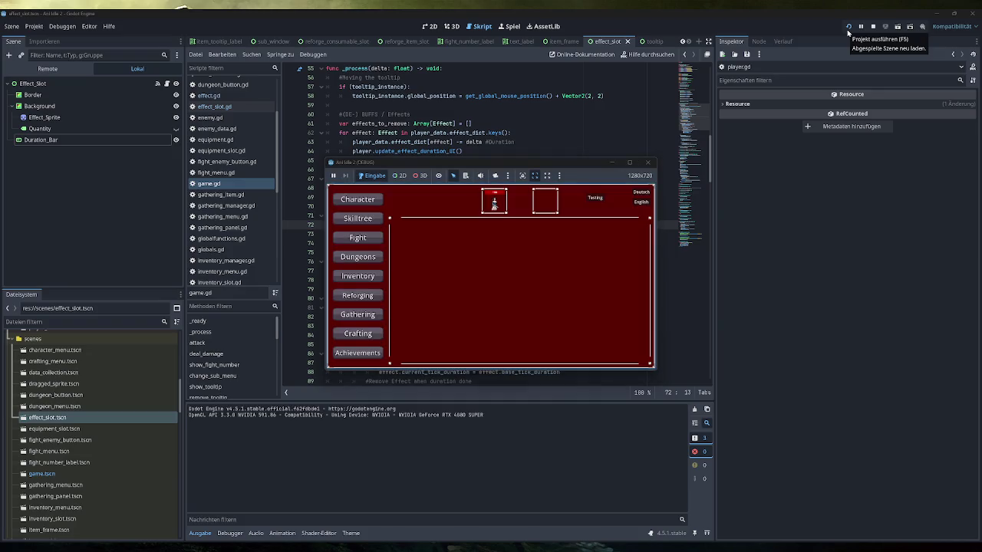
Trigger Testing in the game, check the removal message in Output, then close the game
{"action": "left_click", "coordinate": [601, 197]}
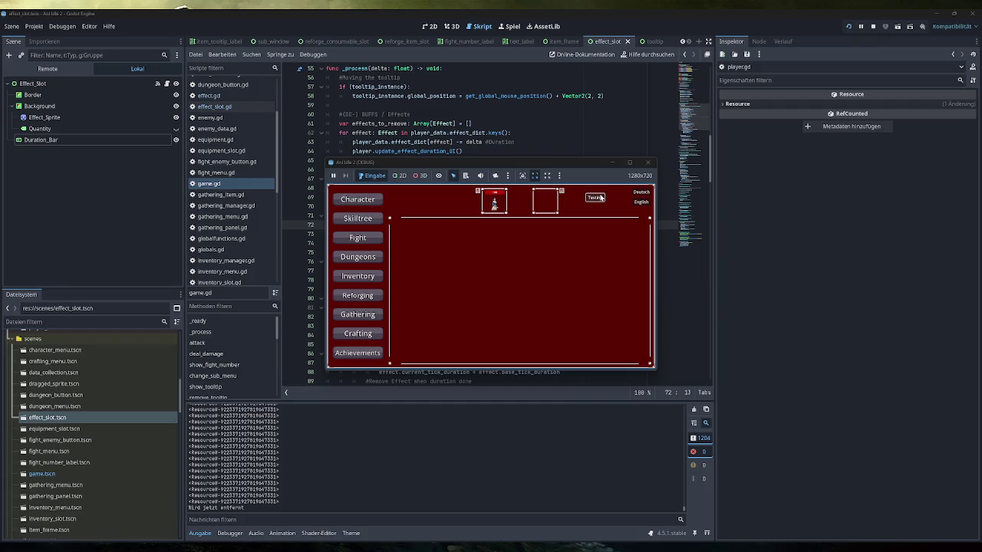
{"action": "mouse_move", "coordinate": [550, 162]}
{"action": "left_mouse_down"}
{"action": "mouse_move", "coordinate": [905, 153]}
{"action": "mouse_move", "coordinate": [729, 154]}
{"action": "left_mouse_up"}
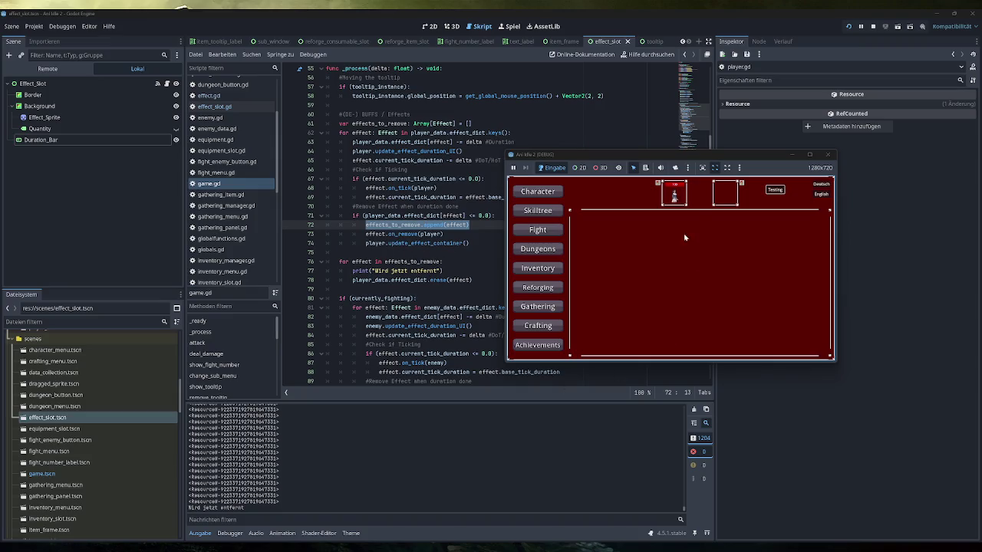
{"action": "left_click", "coordinate": [827, 157]}
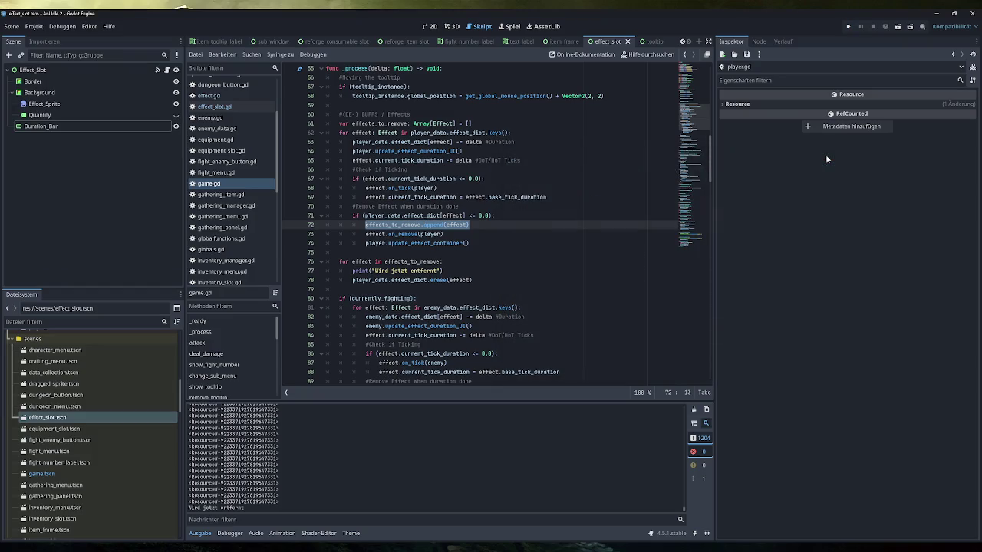
Copy effect.on_remove(player) into the removal loop below the erase line
{"action": "left_click", "coordinate": [470, 225]}
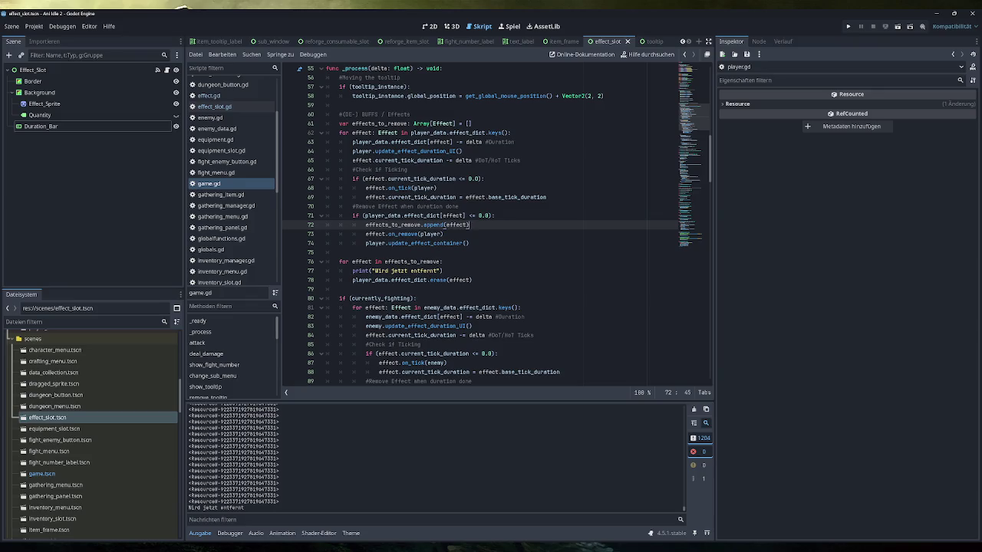
{"action": "left_click_drag", "start_coordinate": [468, 243], "coordinate": [365, 233]}
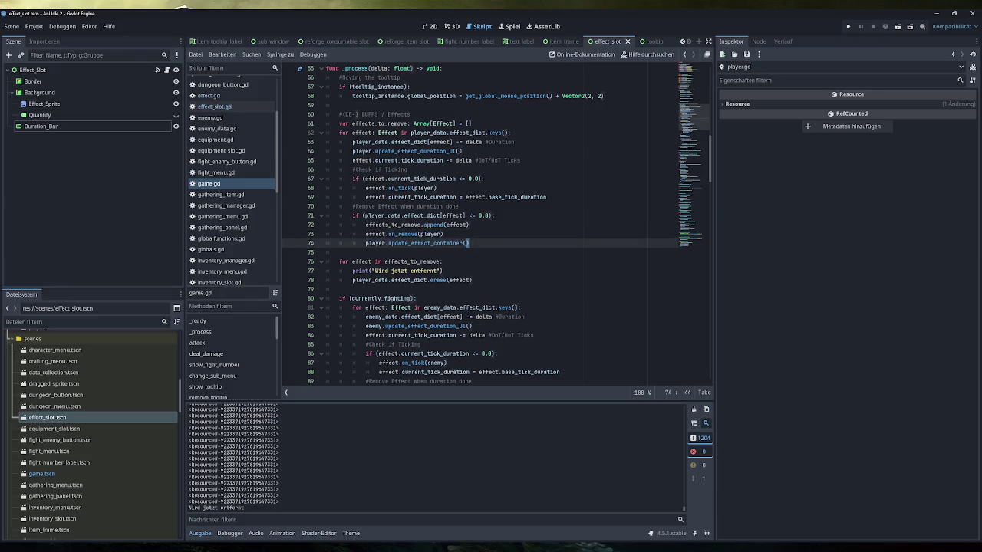
{"action": "left_click", "coordinate": [444, 233]}
{"action": "left_click_drag", "start_coordinate": [444, 234], "coordinate": [365, 234]}
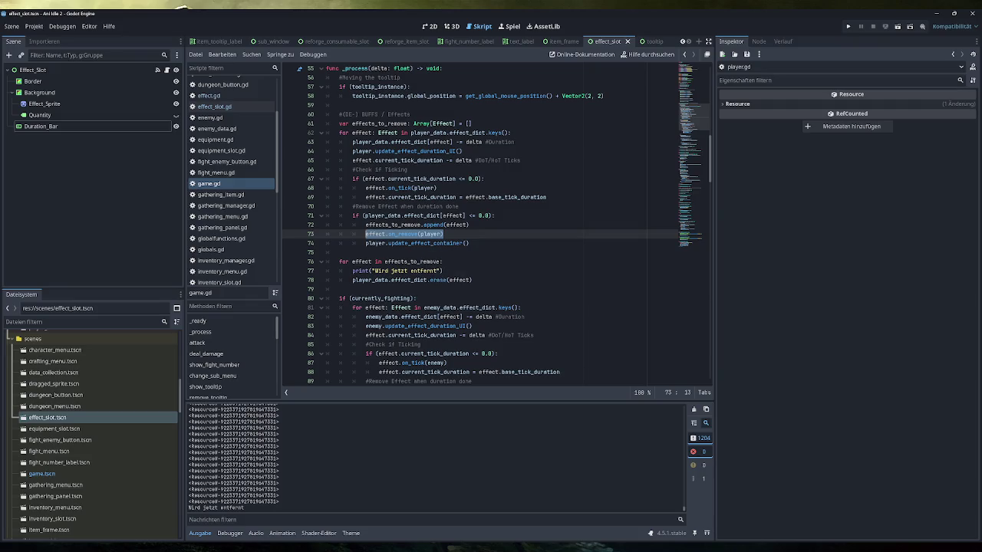
{"action": "left_click", "coordinate": [471, 280]}
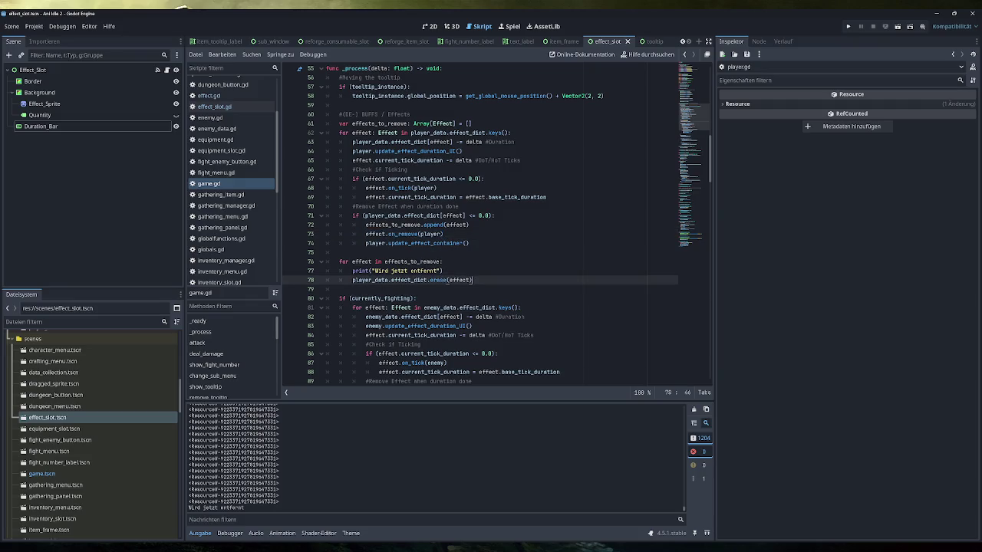
{"action": "key", "text": "Return"}
{"action": "key", "text": "ctrl+v"}
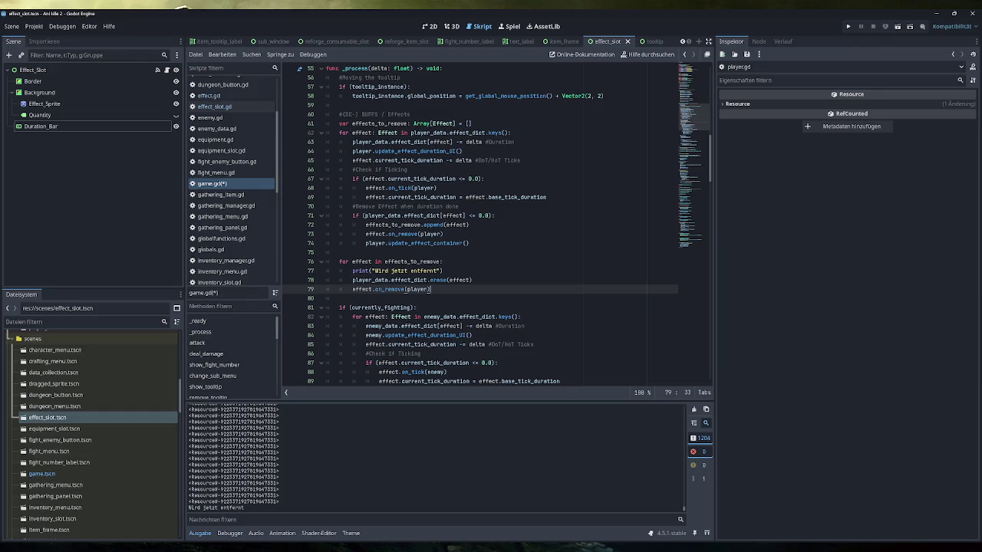
Add player.update_effect_container() after the moved on_remove call
{"action": "scroll", "coordinate": [381, 316], "scroll_direction": "down", "scroll_amount": 1}
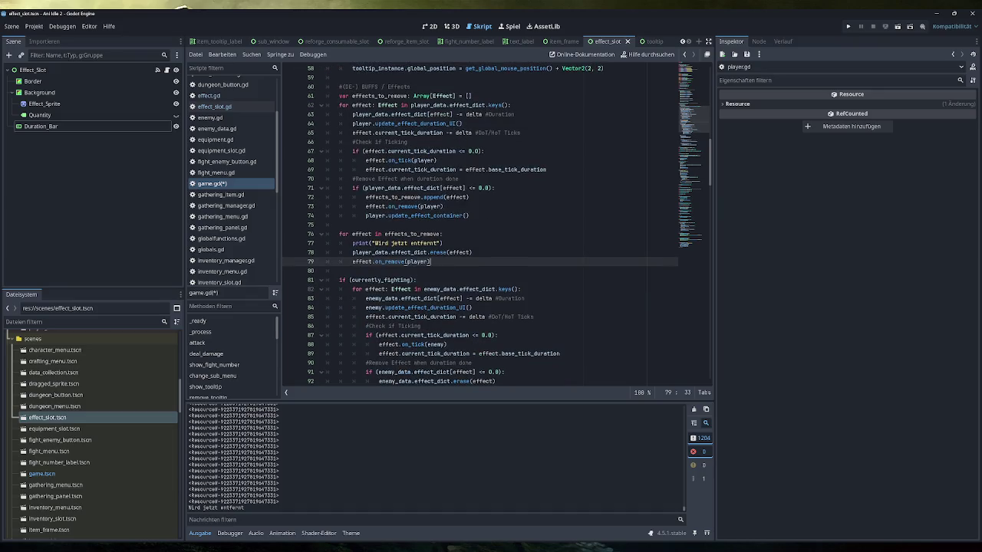
{"action": "left_click", "coordinate": [469, 215]}
{"action": "key", "text": "shift+Home"}
{"action": "left_click", "coordinate": [431, 261]}
{"action": "key", "text": "Return"}
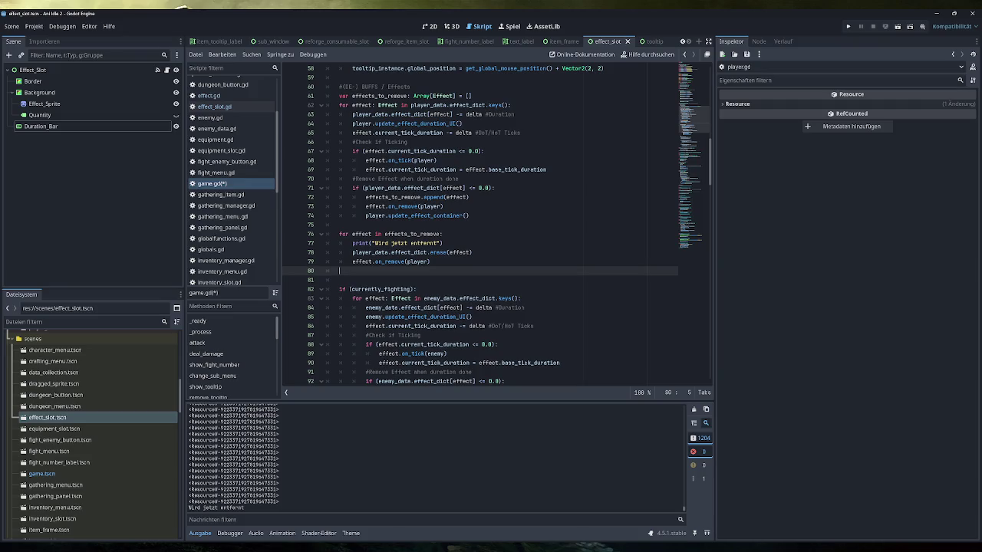
{"action": "key", "text": "ctrl+v"}
Delete the original on_remove and refresh lines from the first loop, then save and relaunch
{"action": "left_click_drag", "start_coordinate": [469, 215], "coordinate": [313, 210]}
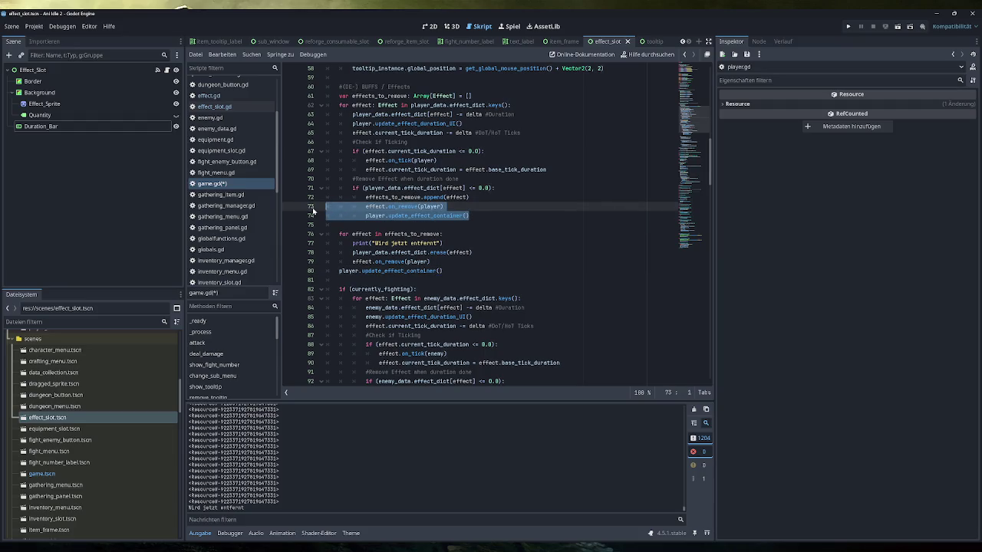
{"action": "key", "text": "BackSpace"}
{"action": "key", "text": "BackSpace"}
{"action": "key", "text": "F5"}
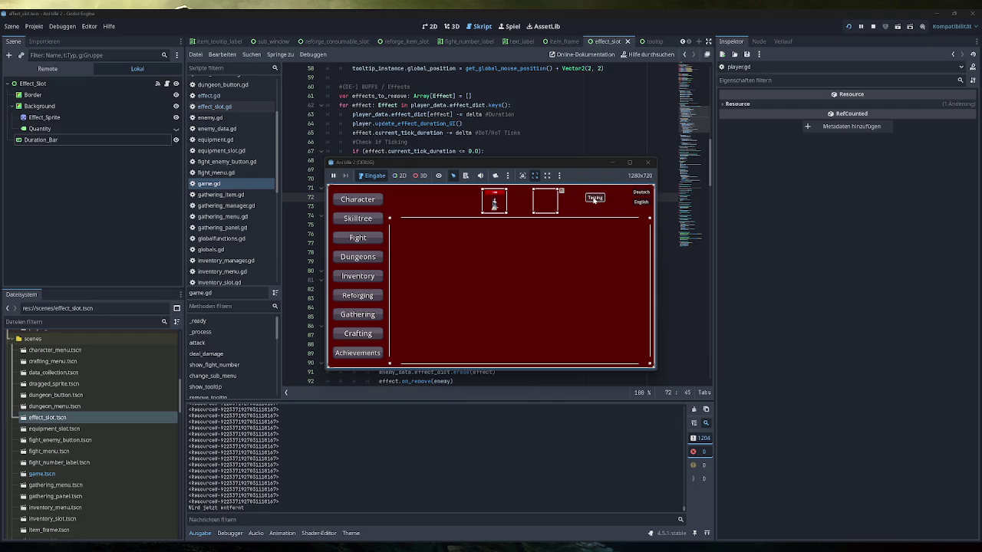
Trigger Testing twice and scroll the Output log to find 'Wird jetzt entfernt'
{"action": "left_click", "coordinate": [647, 162]}
{"action": "left_click", "coordinate": [848, 25]}
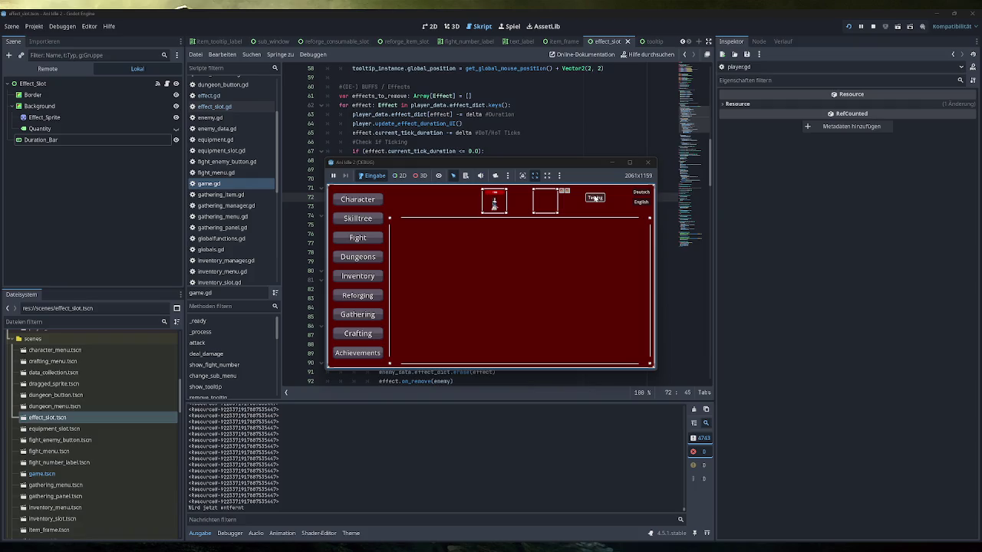
{"action": "scroll", "coordinate": [429, 459], "scroll_direction": "down", "scroll_amount": 5}
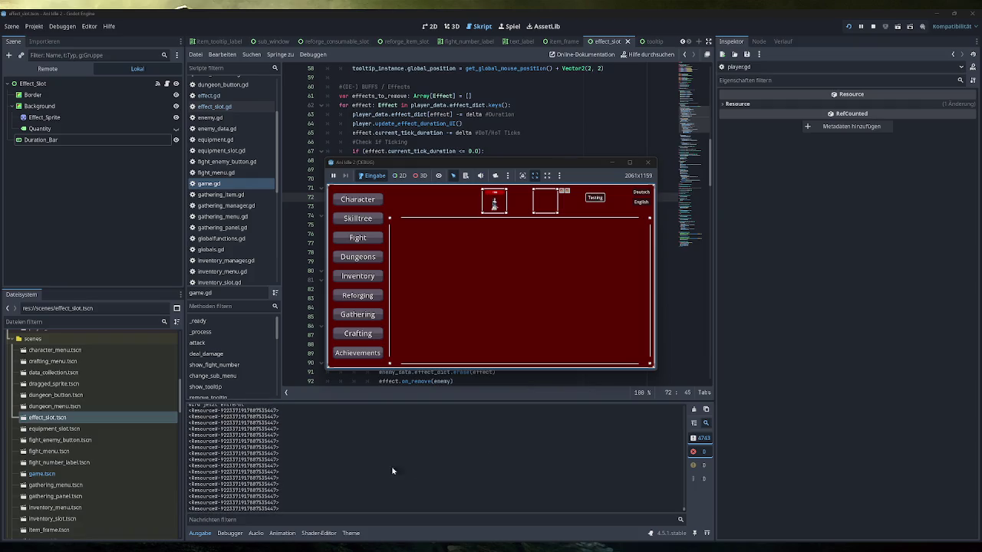
{"action": "mouse_move", "coordinate": [682, 508]}
{"action": "left_mouse_down"}
{"action": "mouse_move", "coordinate": [674, 393]}
{"action": "mouse_move", "coordinate": [674, 501]}
{"action": "left_mouse_up"}
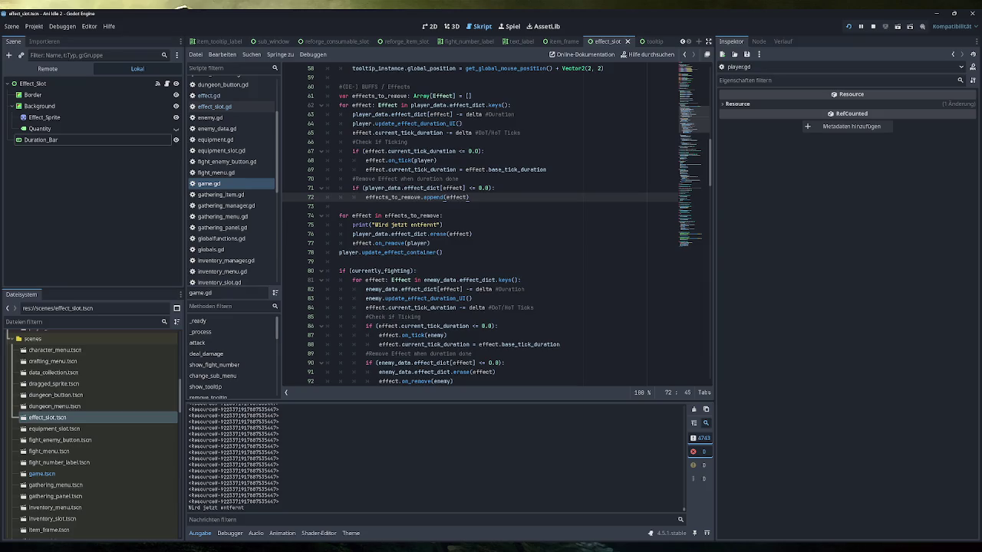
Append the comment '#Add effects to Array, to remove them after iteration' to line 72
{"action": "scroll", "coordinate": [483, 222], "scroll_direction": "up", "scroll_amount": 2}
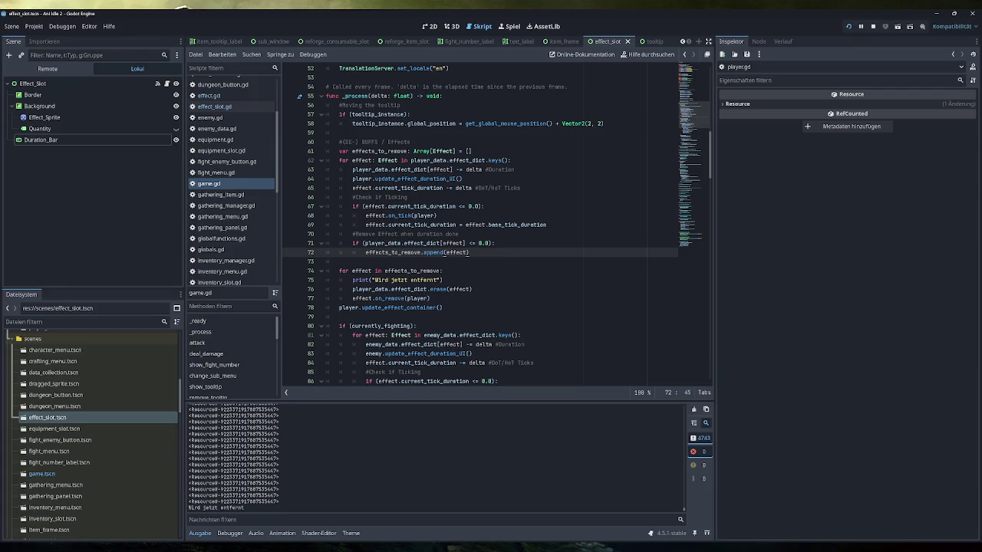
{"action": "left_click_drag", "start_coordinate": [471, 151], "coordinate": [351, 151]}
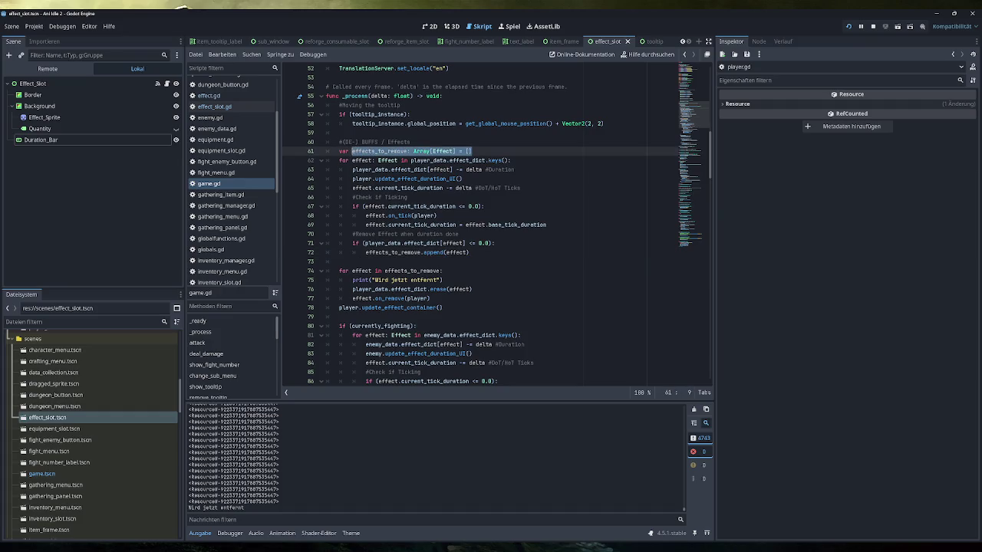
{"action": "left_click", "coordinate": [384, 151]}
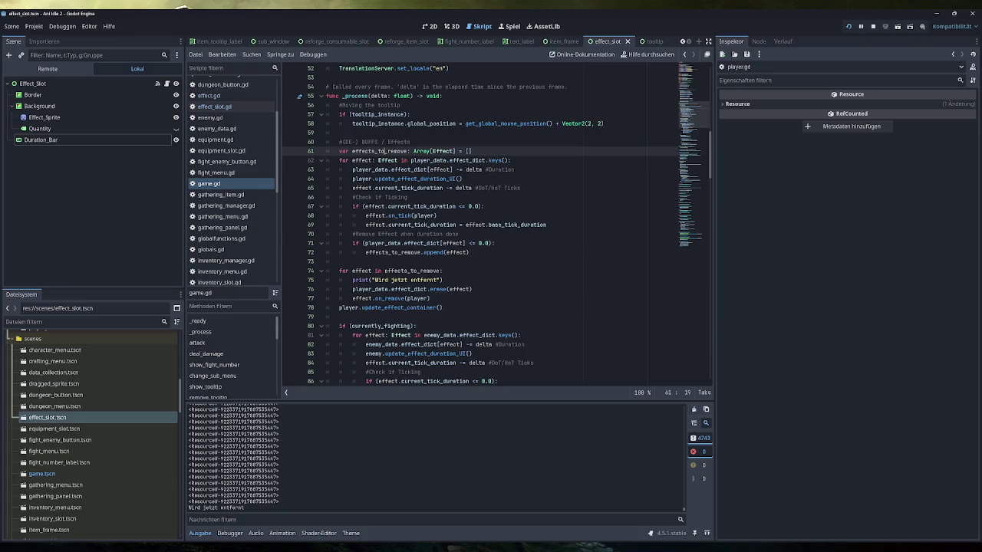
{"action": "scroll", "coordinate": [383, 151], "scroll_direction": "down", "scroll_amount": 5}
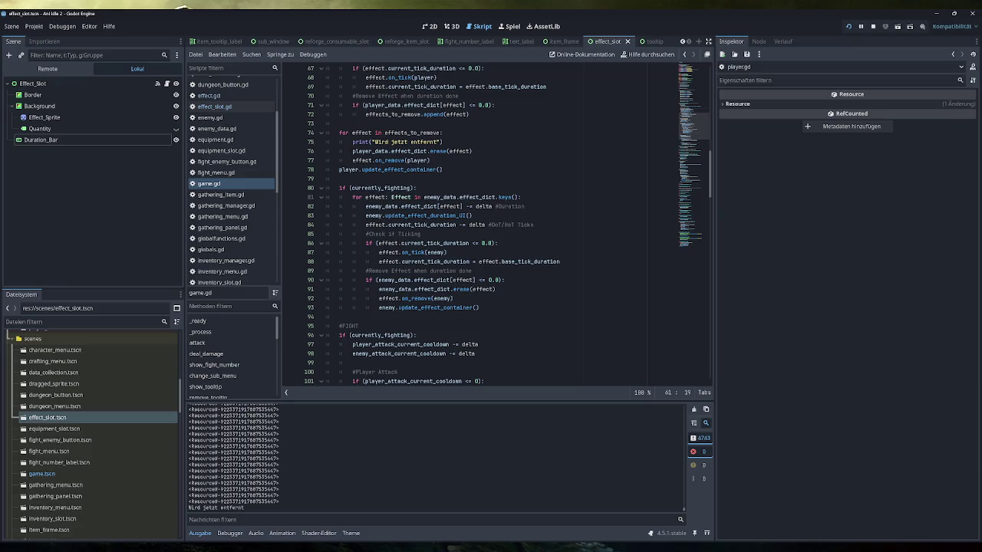
{"action": "mouse_move", "coordinate": [411, 152]}
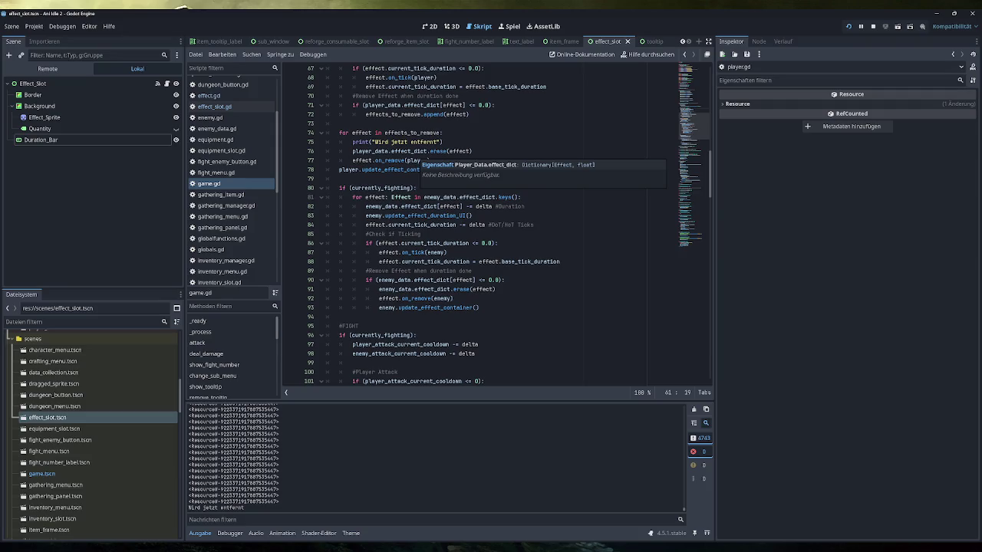
{"action": "scroll", "coordinate": [470, 224], "scroll_direction": "up", "scroll_amount": 4}
{"action": "left_click", "coordinate": [470, 225]}
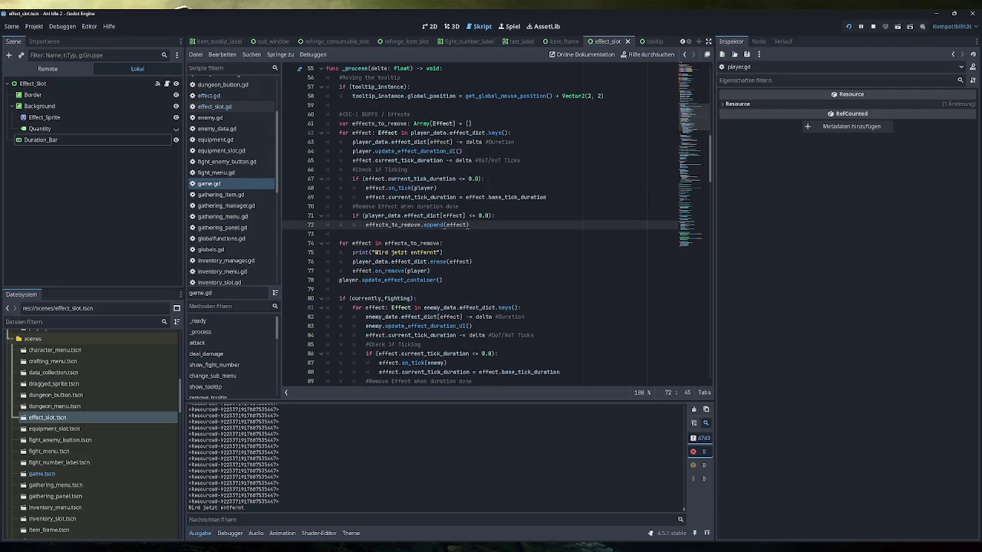
{"action": "type", "text": "Add "}
{"action": "type", "text": "effects to "}
{"action": "type", "text": "Array before "}
{"action": "type", "text": "removing"}
{"action": "key", "text": "BackSpace"}
{"action": "key", "text": "BackSpace"}
{"action": "key", "text": "BackSpace"}
{"action": "type", "text": ", to remove them afte"}
{"action": "type", "text": "r iteration"}
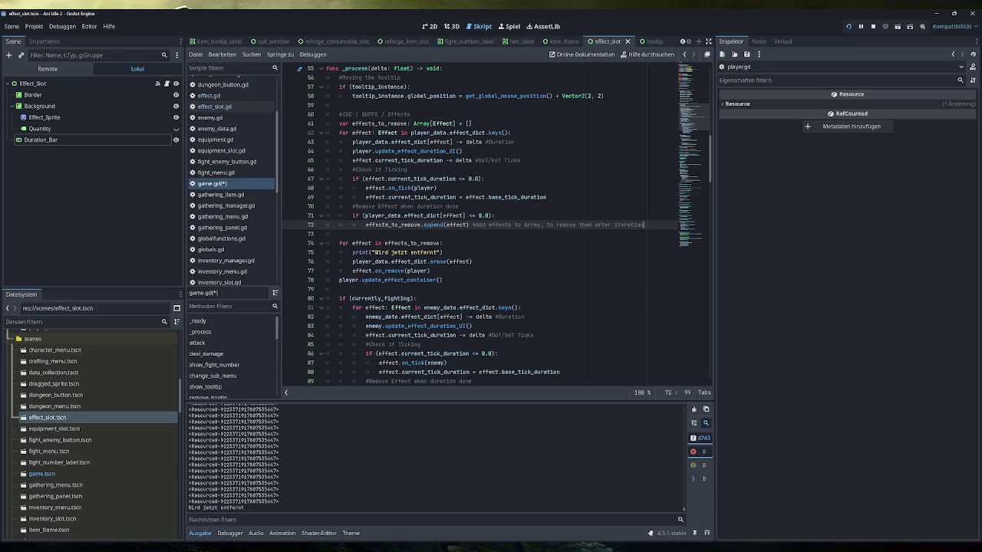
{"action": "left_click", "coordinate": [340, 234]}
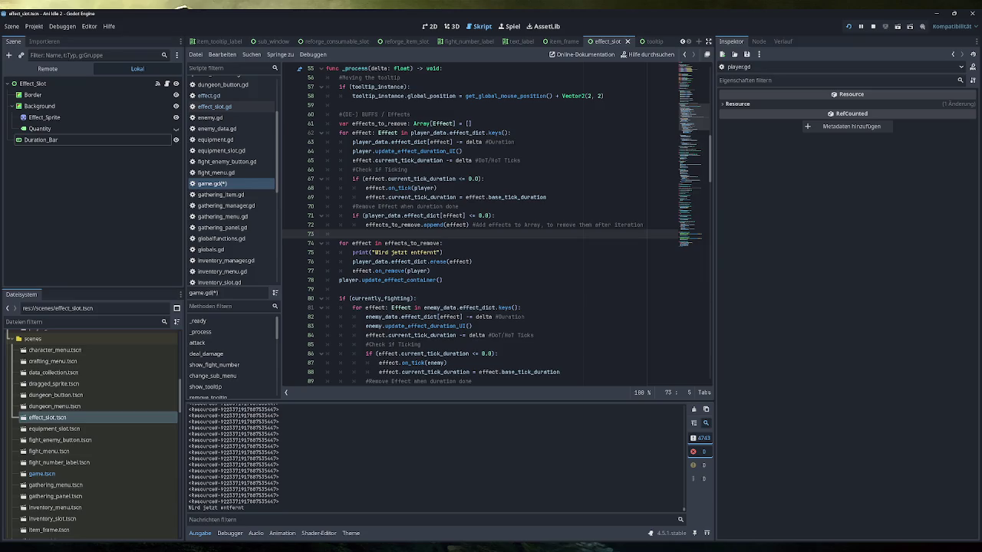
{"action": "left_click", "coordinate": [399, 124]}
{"action": "double_click", "coordinate": [380, 123]}
{"action": "key", "text": "ctrl+c"}
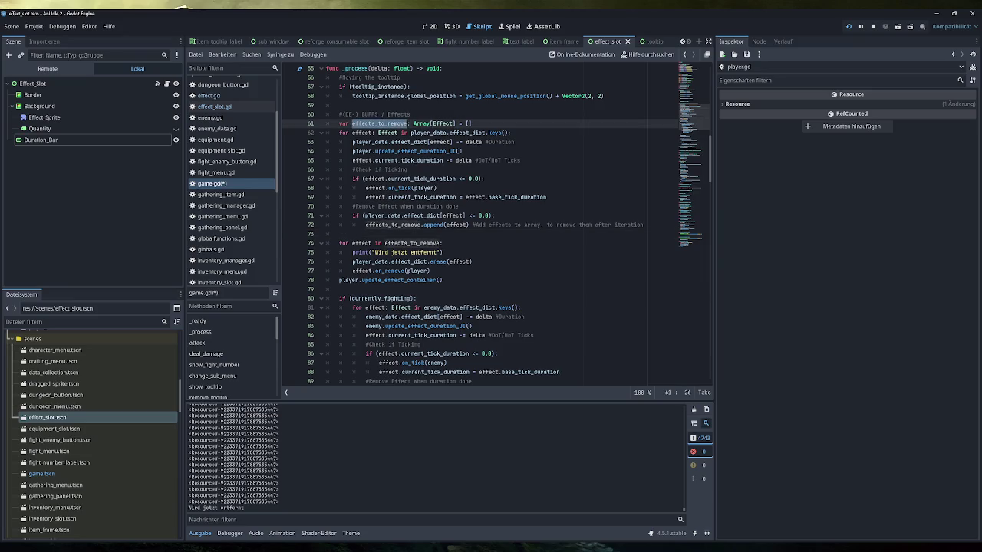
{"action": "left_click", "coordinate": [340, 289]}
{"action": "left_click", "coordinate": [418, 298]}
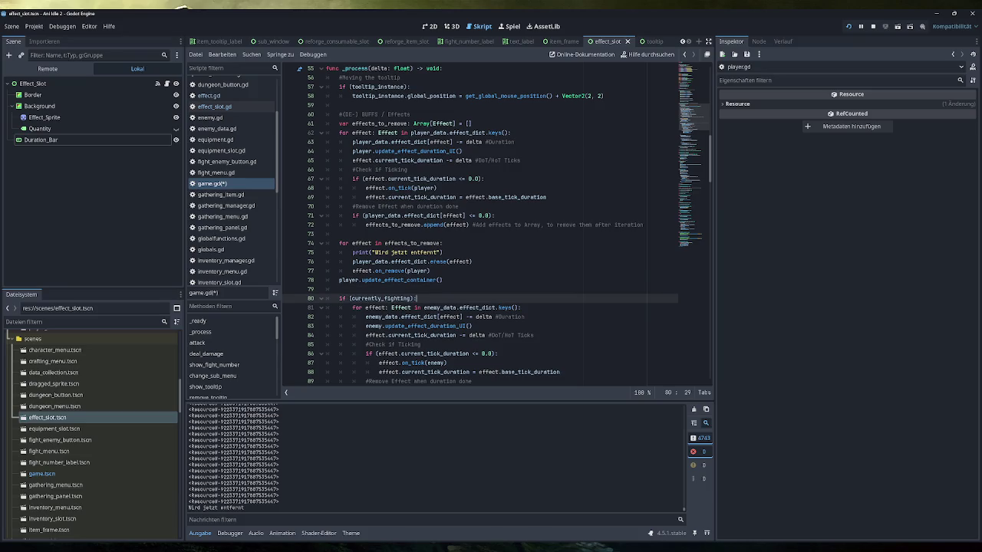
{"action": "key", "text": "Return"}
{"action": "key", "text": "ctrl+v"}
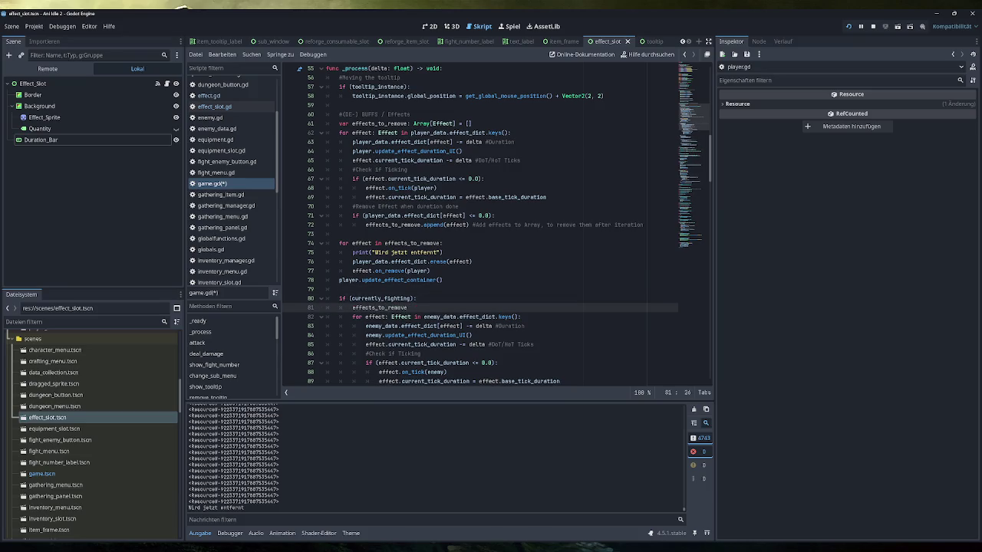
{"action": "type", "text": " = []"}
{"action": "key", "text": "ctrl+s"}
{"action": "scroll", "coordinate": [495, 225], "scroll_direction": "down", "scroll_amount": 3}
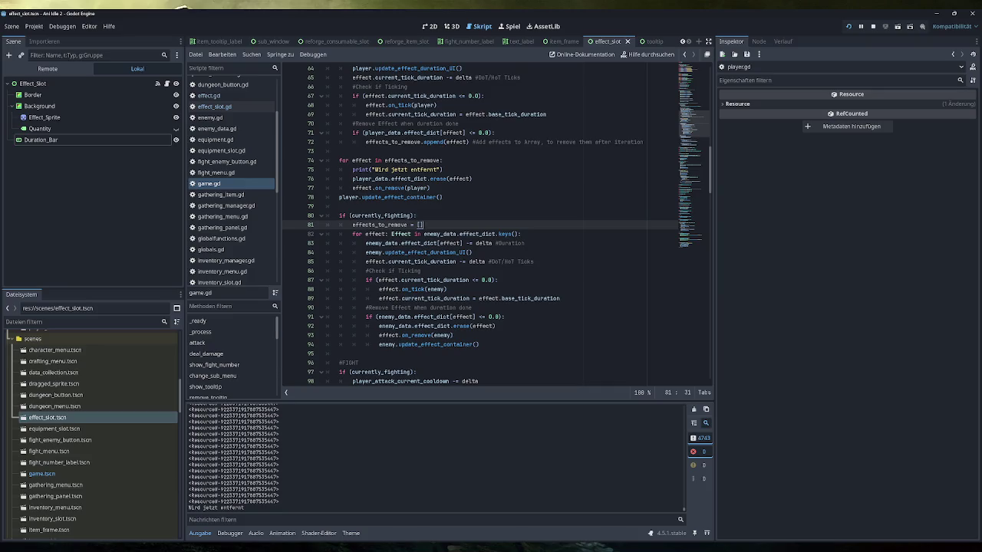
{"action": "scroll", "coordinate": [496, 225], "scroll_direction": "down", "scroll_amount": 1}
{"action": "mouse_move", "coordinate": [443, 170]}
{"action": "left_mouse_down"}
{"action": "mouse_move", "coordinate": [395, 169]}
{"action": "mouse_move", "coordinate": [340, 133]}
{"action": "left_mouse_up"}
{"action": "key", "text": "ctrl+c"}
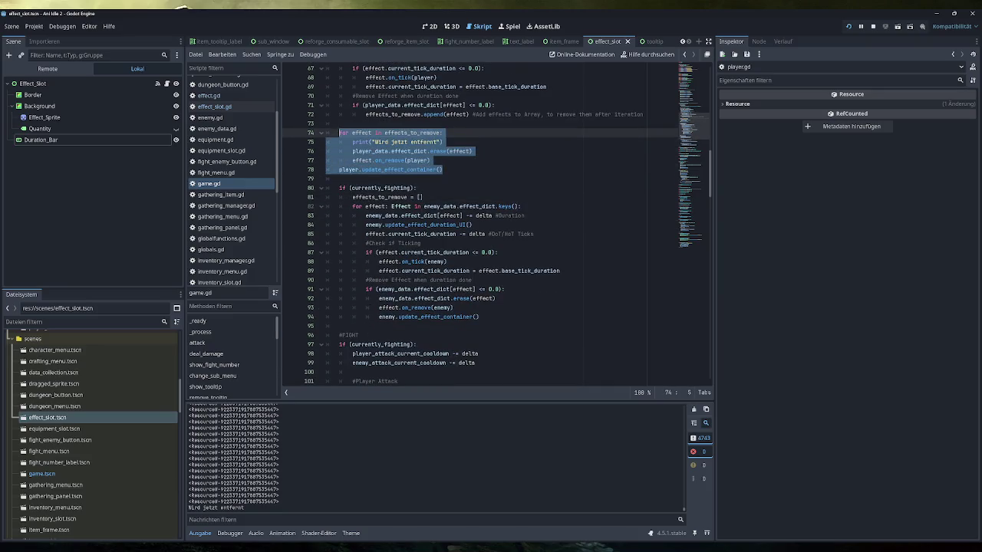
{"action": "left_click", "coordinate": [340, 326]}
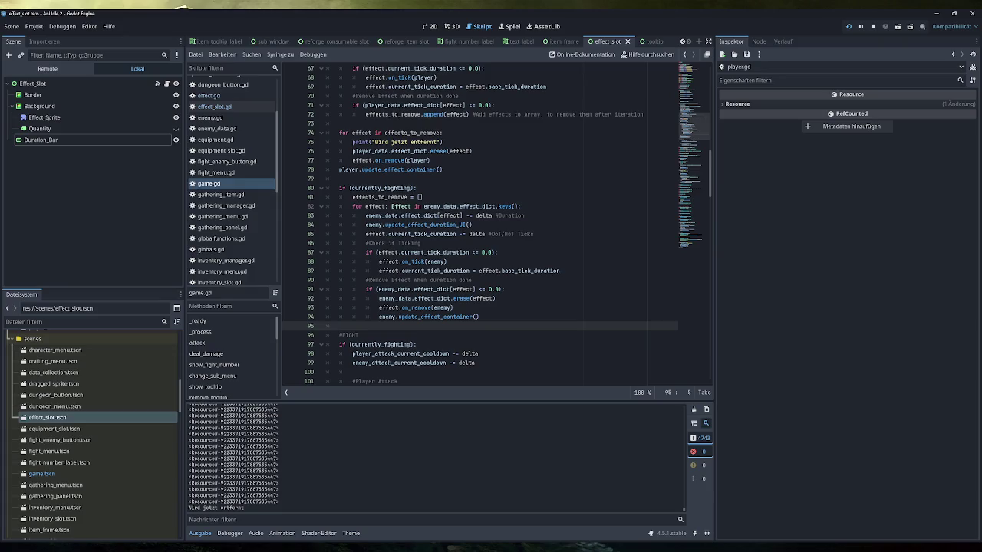
{"action": "key", "text": "Return"}
{"action": "key", "text": "Return"}
{"action": "key", "text": "Up"}
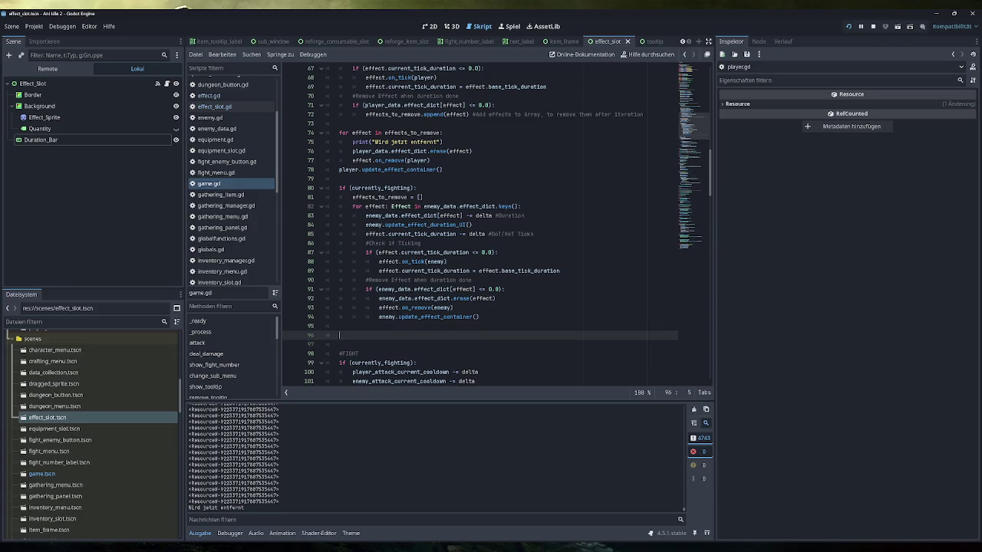
{"action": "key", "text": "ctrl+v"}
{"action": "key", "text": "Up"}
{"action": "key", "text": "Up"}
{"action": "key", "text": "ctrl+shift+k"}
{"action": "key", "text": "Up"}
{"action": "key", "text": "Up"}
{"action": "scroll", "coordinate": [480, 223], "scroll_direction": "down", "scroll_amount": 1}
{"action": "key", "text": "Up"}
{"action": "key", "text": "Up"}
{"action": "key", "text": "Up"}
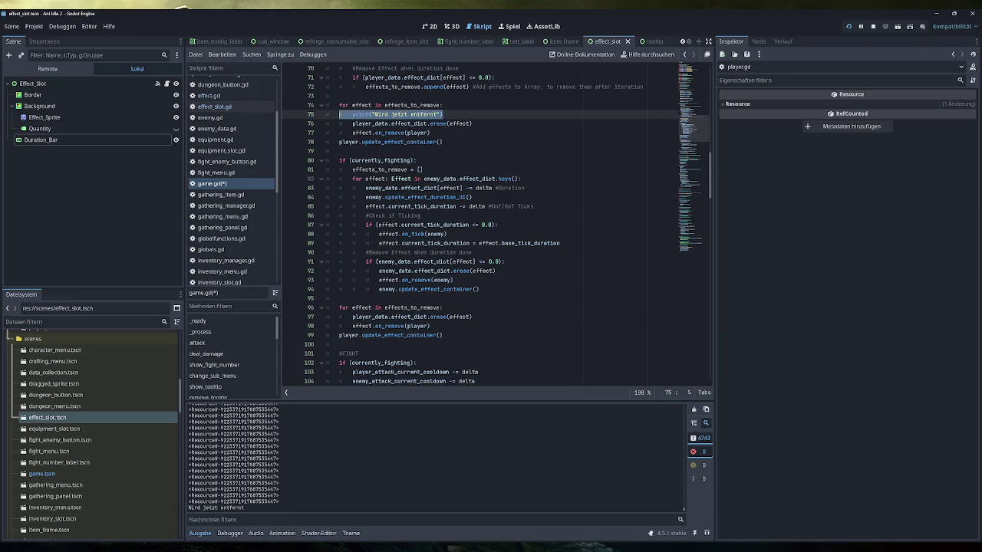
{"action": "key", "text": "ctrl+shift+k"}
{"action": "key", "text": "Up"}
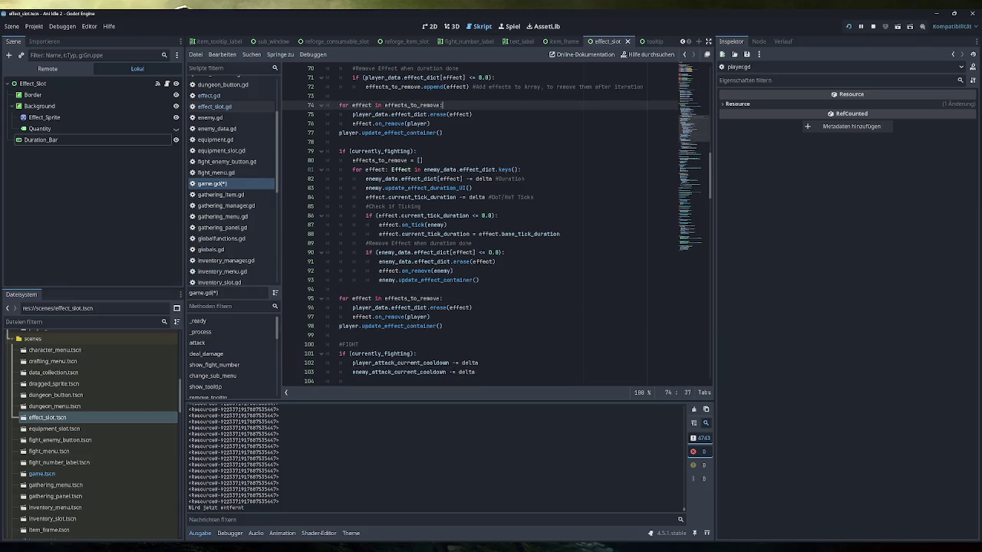
{"action": "left_click", "coordinate": [352, 306]}
{"action": "key", "text": "ctrl+Delete"}
{"action": "type", "text": "enemy"}
{"action": "left_click", "coordinate": [403, 299]}
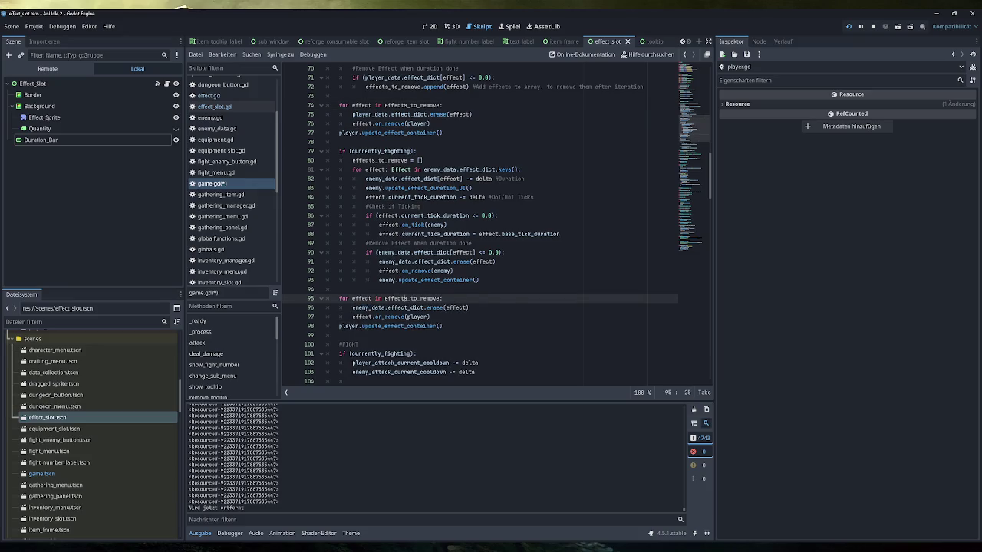
{"action": "double_click", "coordinate": [417, 317]}
{"action": "type", "text": "enemy"}
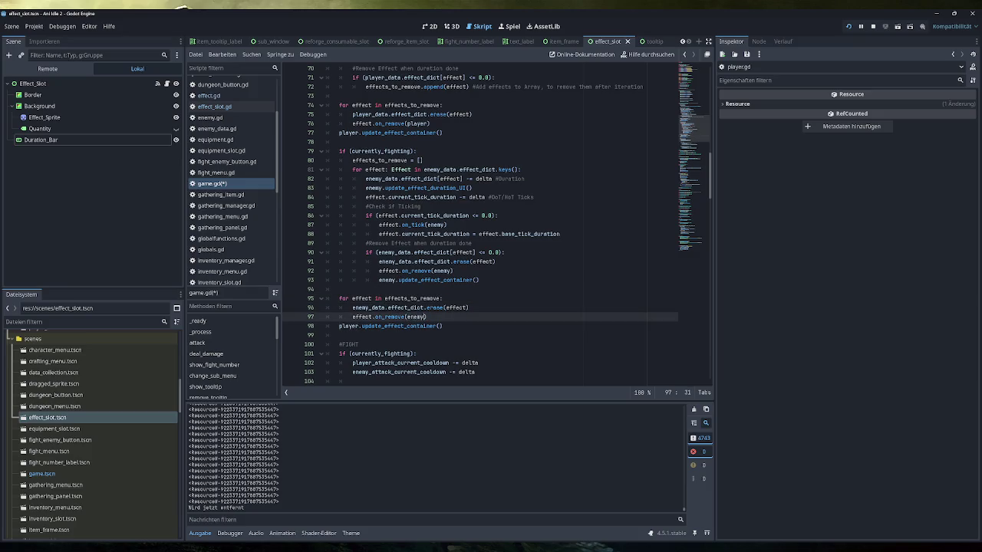
{"action": "double_click", "coordinate": [349, 326]}
{"action": "type", "text": "enemy"}
{"action": "left_click_drag", "start_coordinate": [479, 280], "coordinate": [379, 280]}
{"action": "key", "text": "BackSpace"}
{"action": "key", "text": "BackSpace"}
{"action": "key", "text": "BackSpace"}
{"action": "key", "text": "shift+Home"}
{"action": "key", "text": "BackSpace"}
{"action": "key", "text": "BackSpace"}
{"action": "key", "text": "BackSpace"}
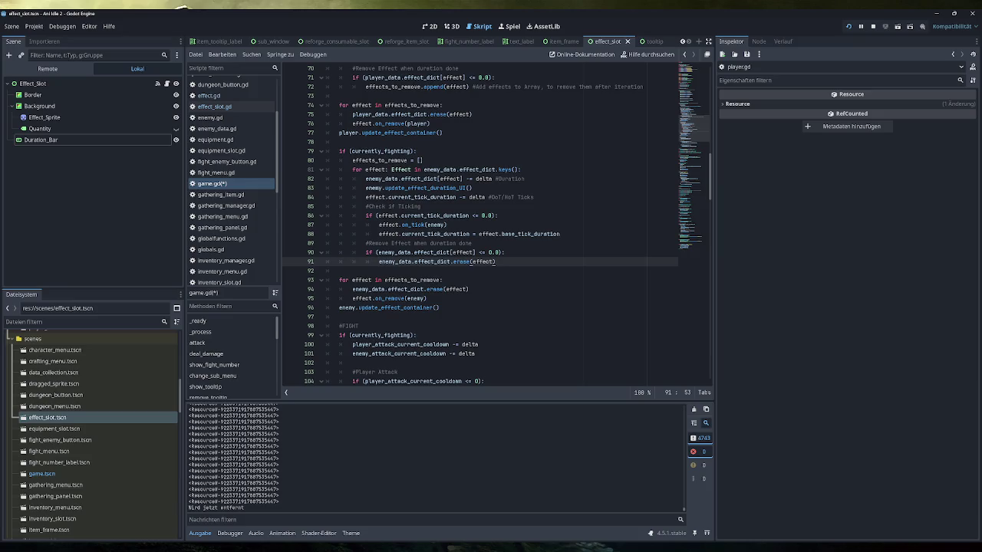
{"action": "left_click", "coordinate": [643, 87]}
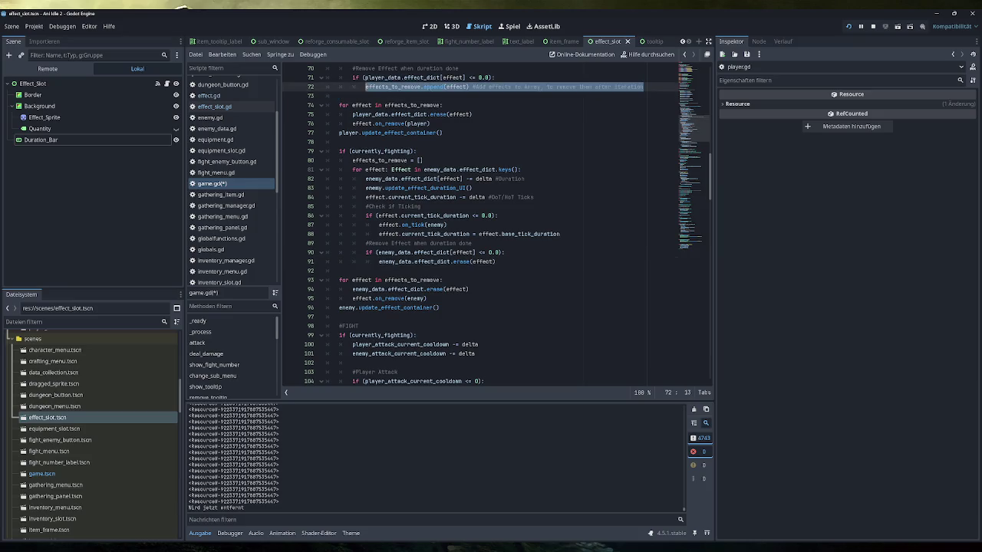
{"action": "left_click", "coordinate": [495, 262]}
{"action": "key", "text": "shift+Home"}
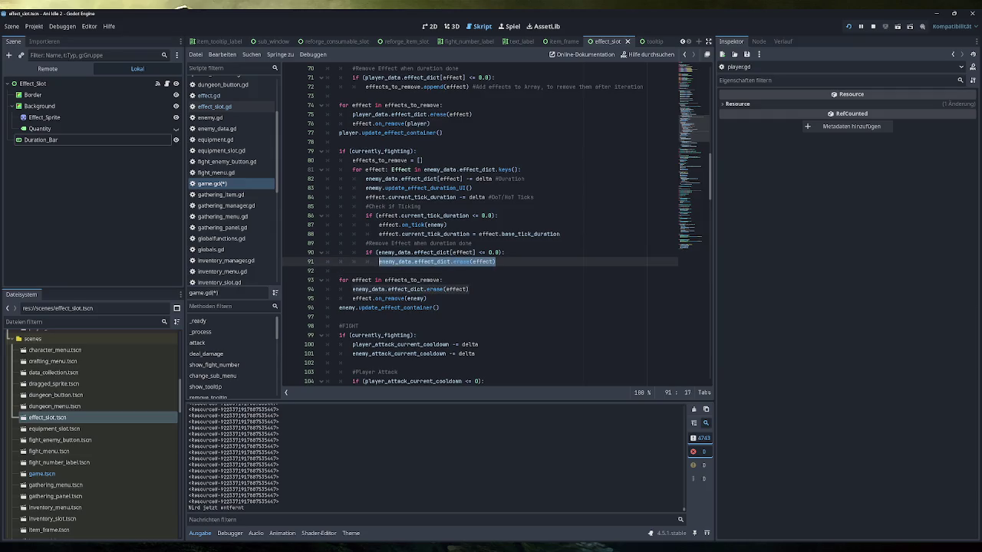
{"action": "type", "text": "effects_to_remove.append(effect) #Add effects to Array, to remove them after iteration"}
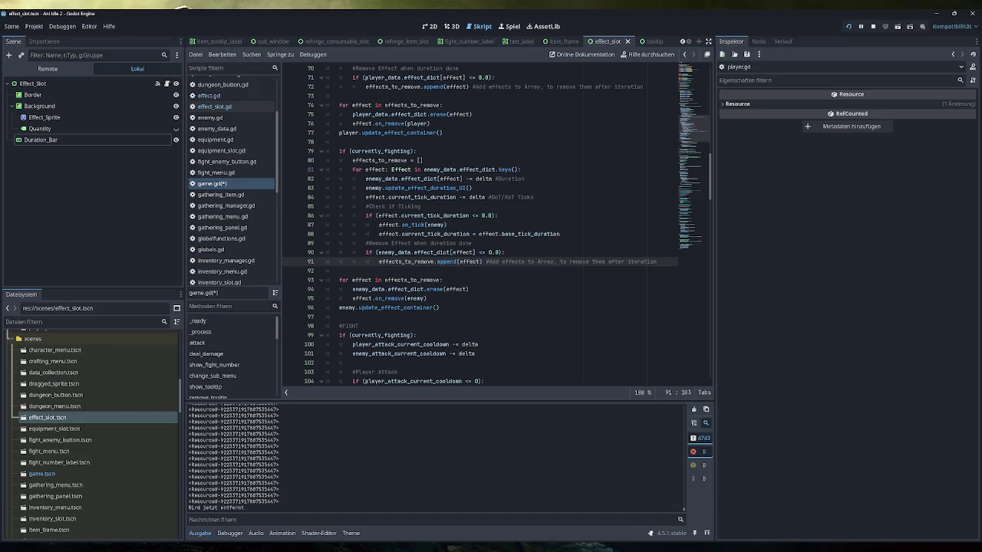
{"action": "key", "text": "Down"}
{"action": "key", "text": "Down"}
{"action": "key", "text": "Down"}
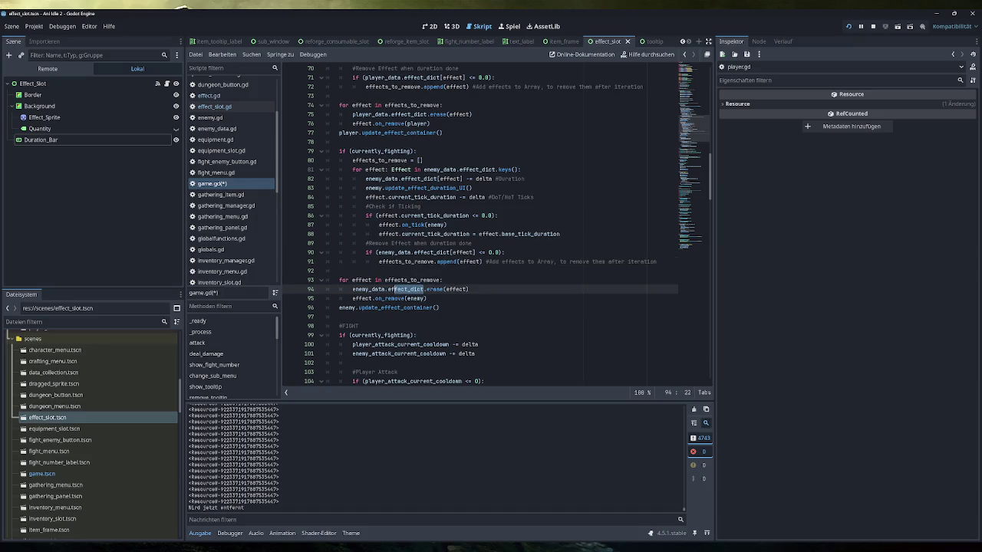
{"action": "key", "text": "ctrl+s"}
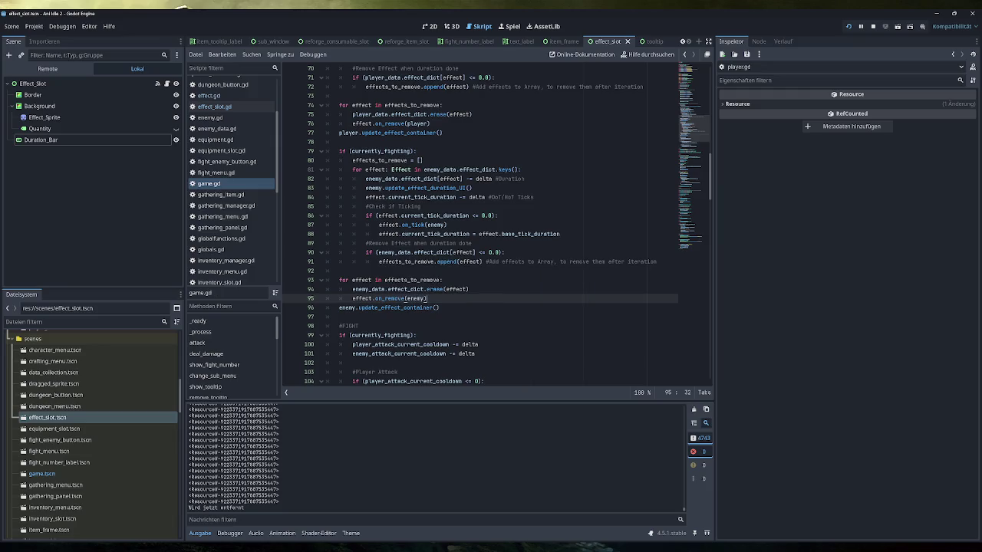
{"action": "key", "text": "Down"}
{"action": "key", "text": "End"}
{"action": "key", "text": "shift+Up"}
{"action": "key", "text": "shift+Up"}
{"action": "key", "text": "shift+Up"}
{"action": "key", "text": "shift+Home"}
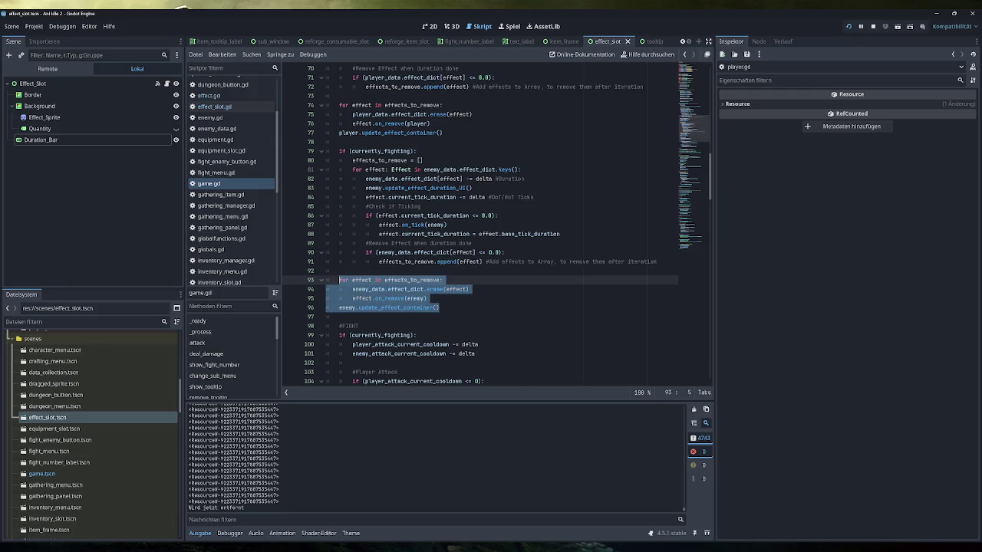
{"action": "key", "text": "Tab"}
{"action": "left_click", "coordinate": [441, 298]}
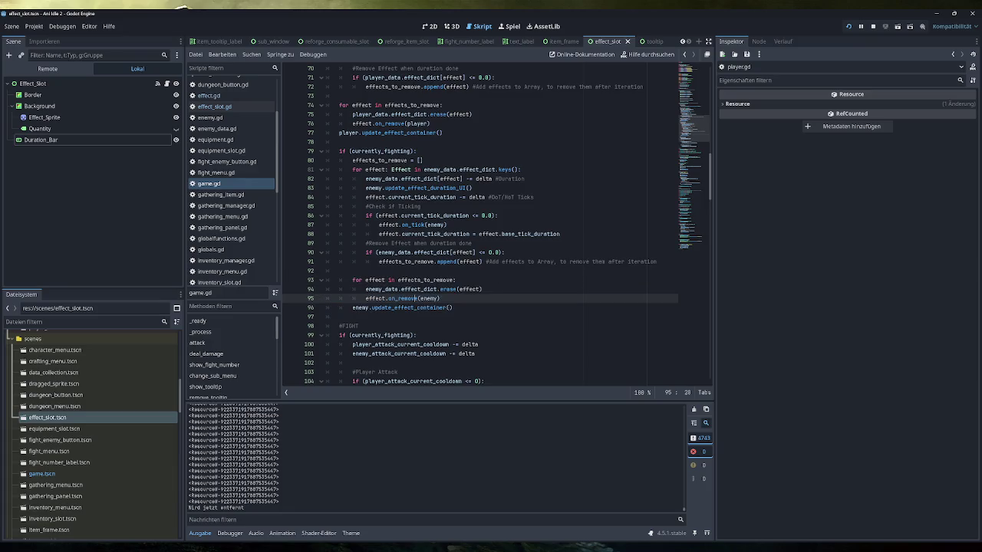
{"action": "key", "text": "ctrl+s"}
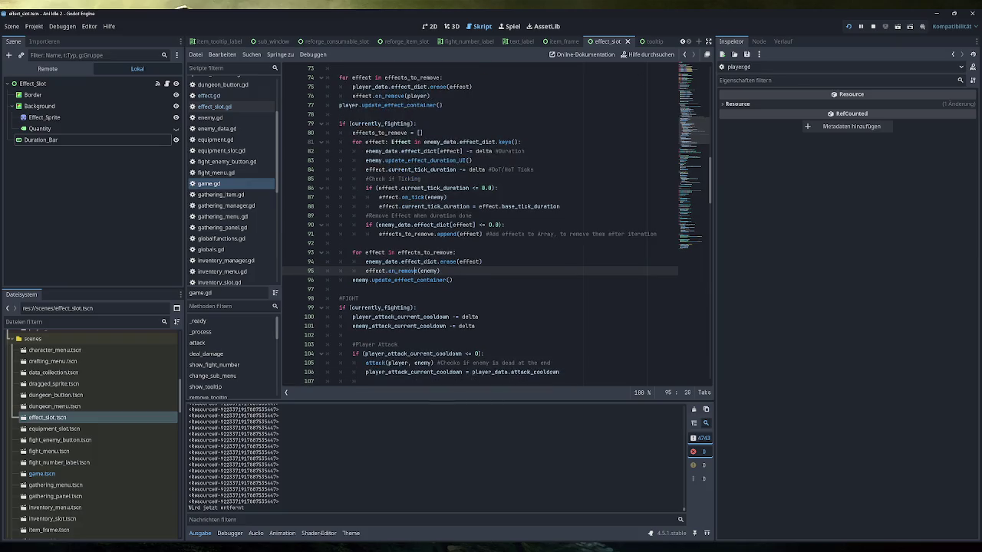
{"action": "scroll", "coordinate": [480, 230], "scroll_direction": "up", "scroll_amount": 2}
{"action": "scroll", "coordinate": [480, 230], "scroll_direction": "up", "scroll_amount": 2}
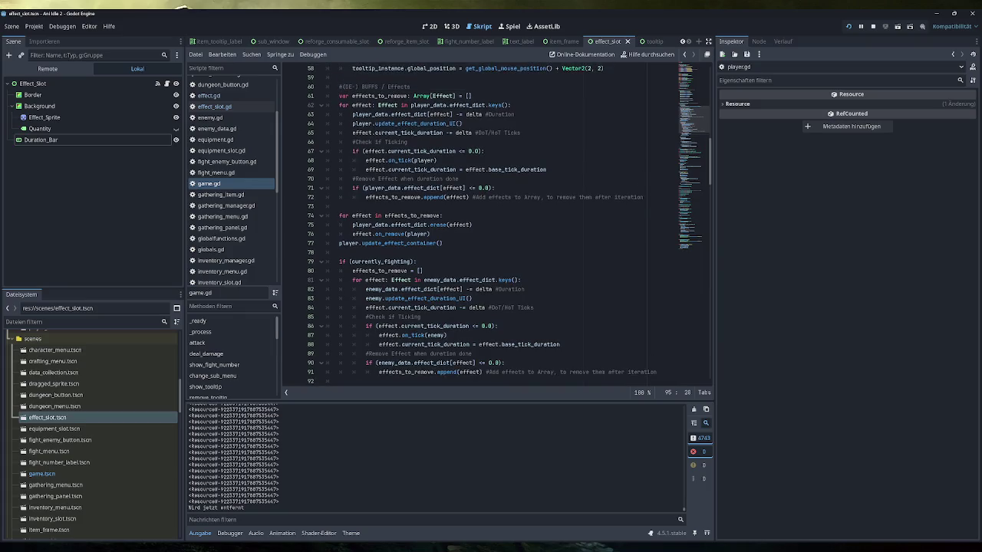
{"action": "scroll", "coordinate": [460, 303], "scroll_direction": "up", "scroll_amount": 1}
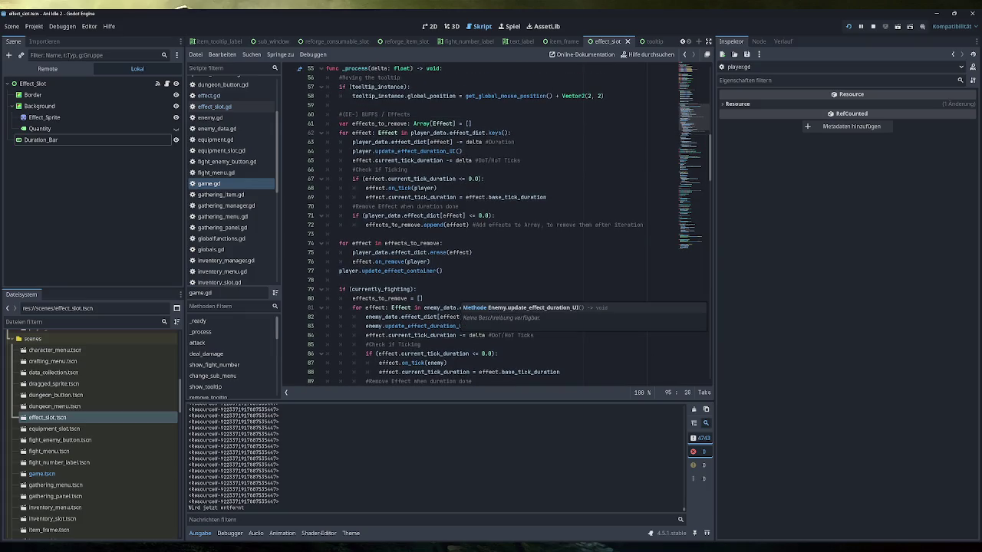
{"action": "mouse_move", "coordinate": [427, 224]}
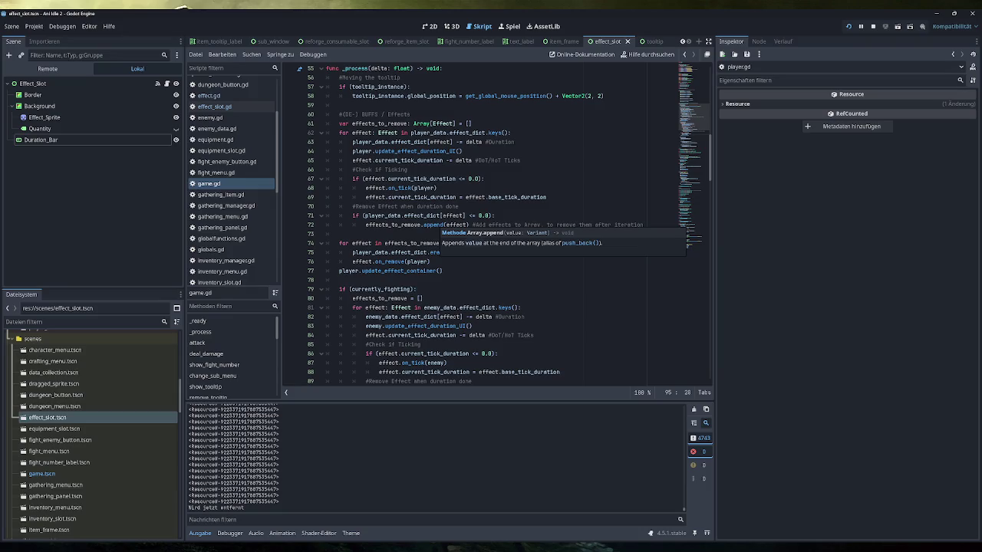
{"action": "mouse_move", "coordinate": [529, 95]}
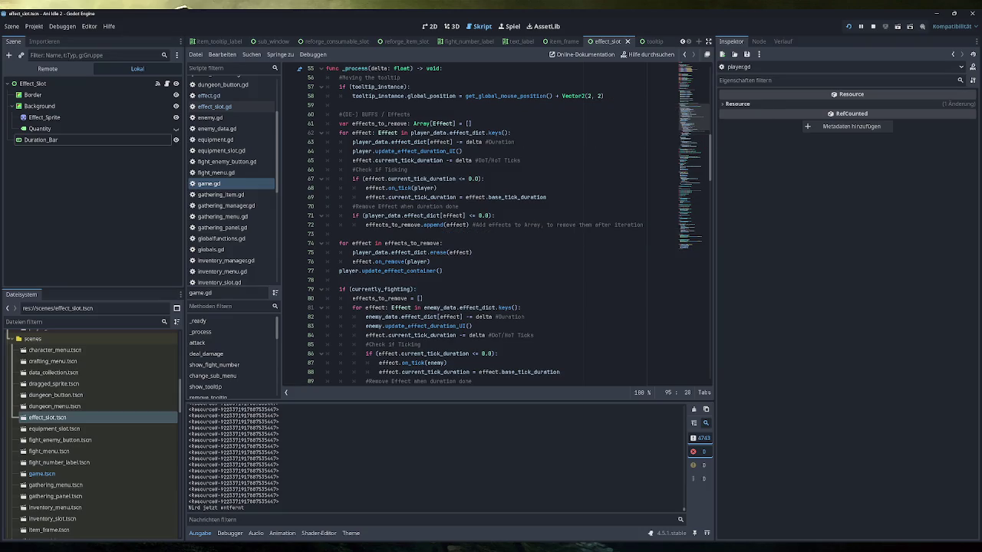
{"action": "left_click", "coordinate": [849, 27]}
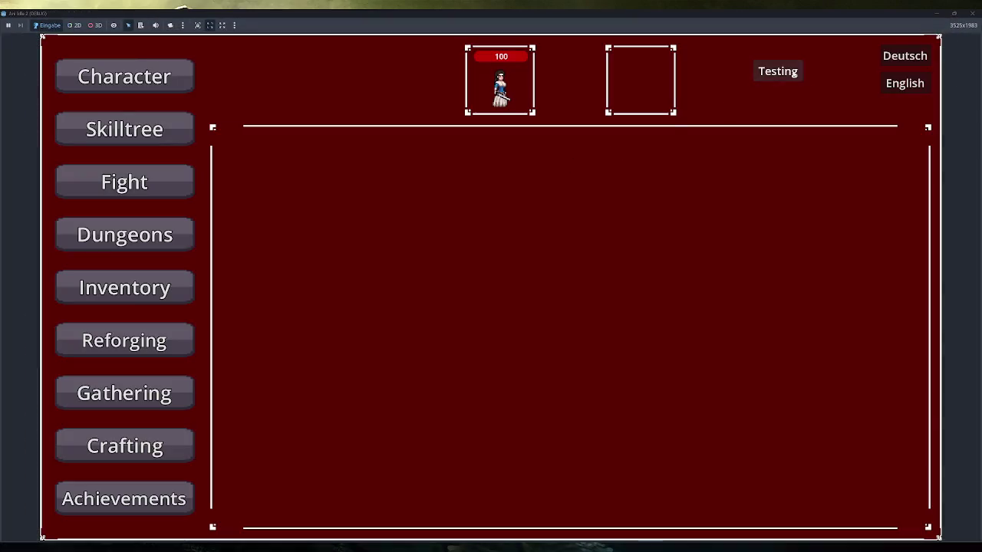
Click Testing three times to stack effects on player and enemy, then close the game
{"action": "left_click", "coordinate": [777, 69]}
{"action": "left_click", "coordinate": [776, 67]}
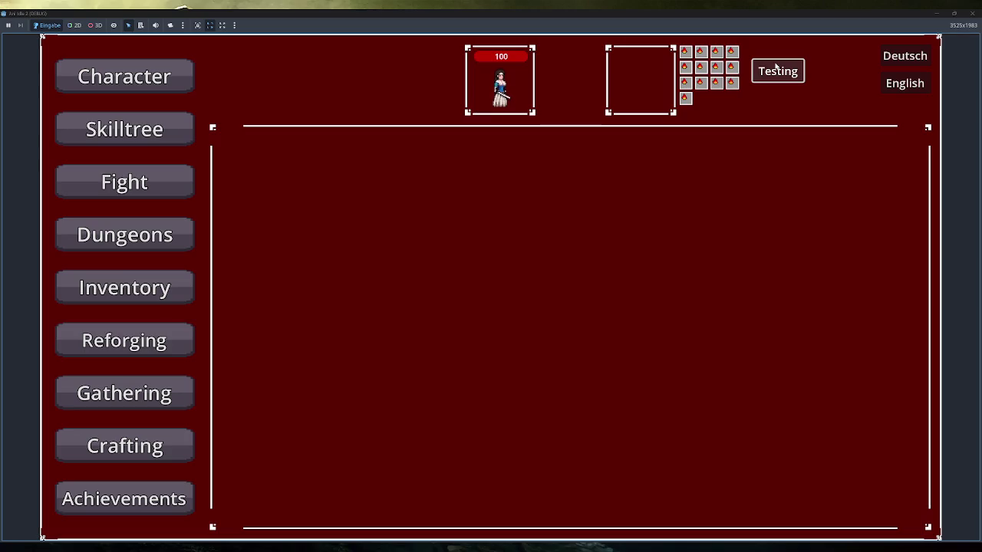
{"action": "left_click", "coordinate": [774, 66]}
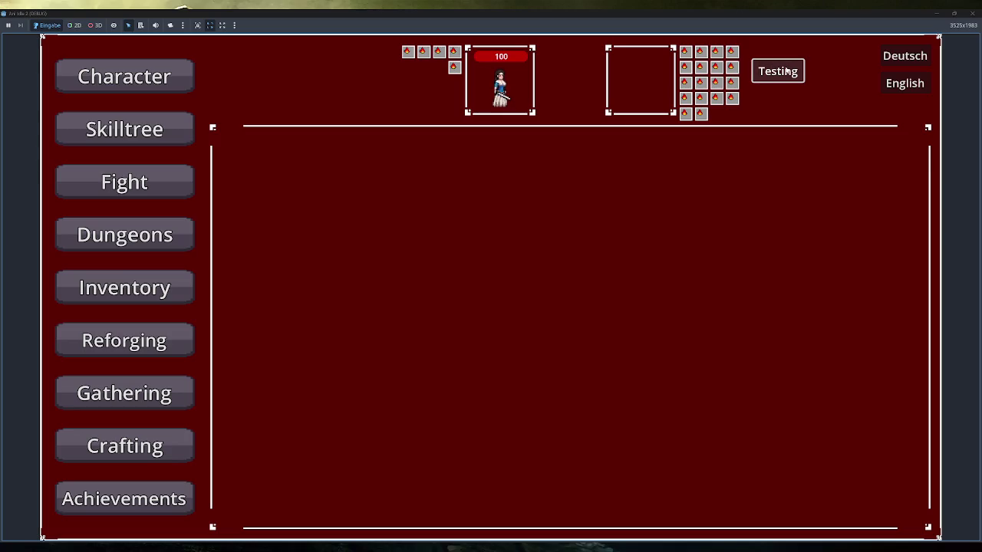
{"action": "left_click", "coordinate": [972, 13]}
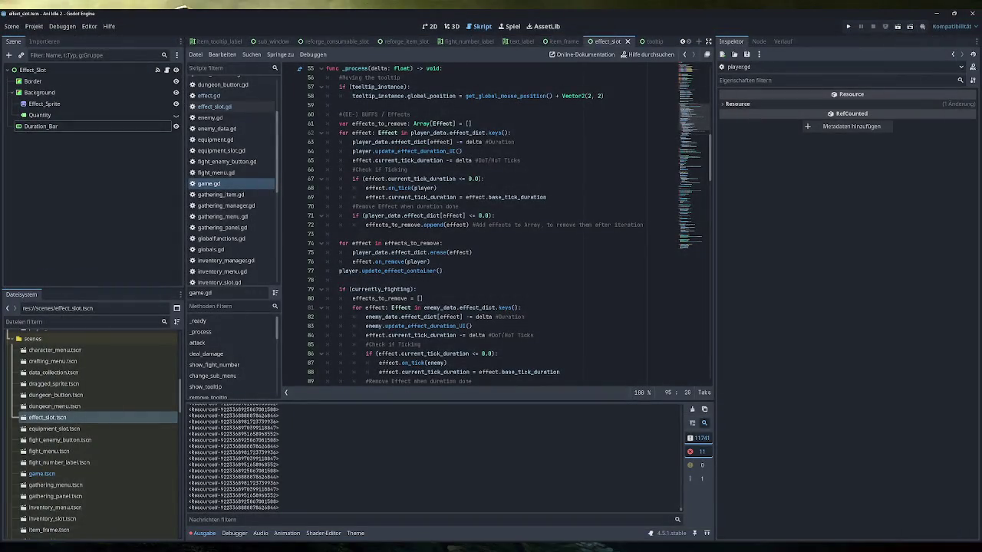
Open player.gd from the script list and save it
{"action": "scroll", "coordinate": [241, 154], "scroll_direction": "up", "scroll_amount": 3}
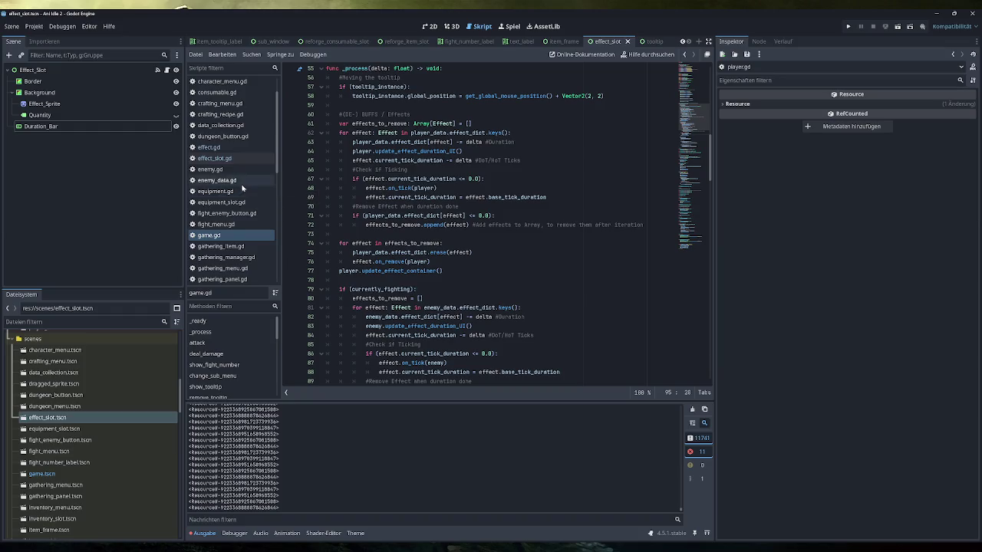
{"action": "scroll", "coordinate": [238, 192], "scroll_direction": "down", "scroll_amount": 10}
{"action": "left_click", "coordinate": [208, 252]}
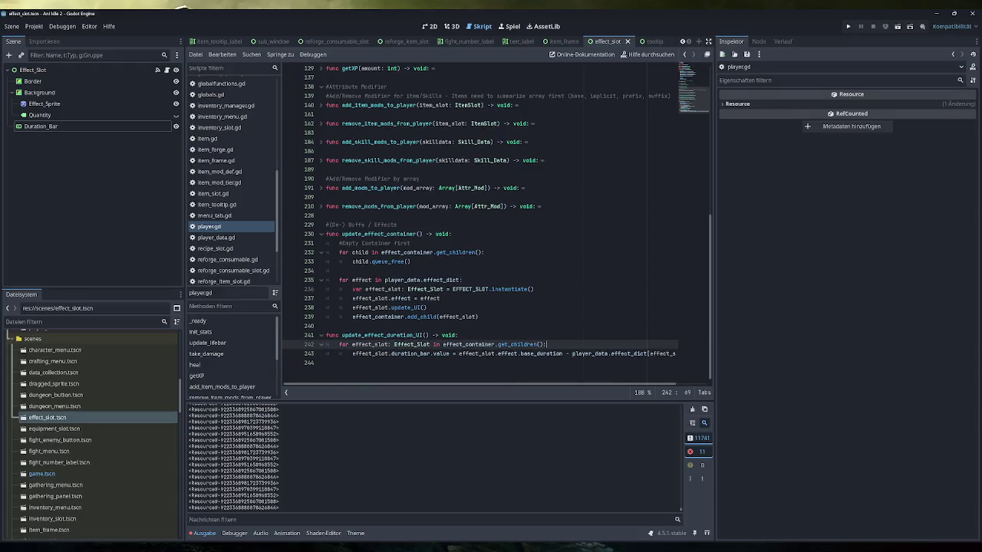
{"action": "key", "text": "ctrl+s"}
Toggle the Output panel and switch its filter between error and standard messages
{"action": "left_click", "coordinate": [205, 535]}
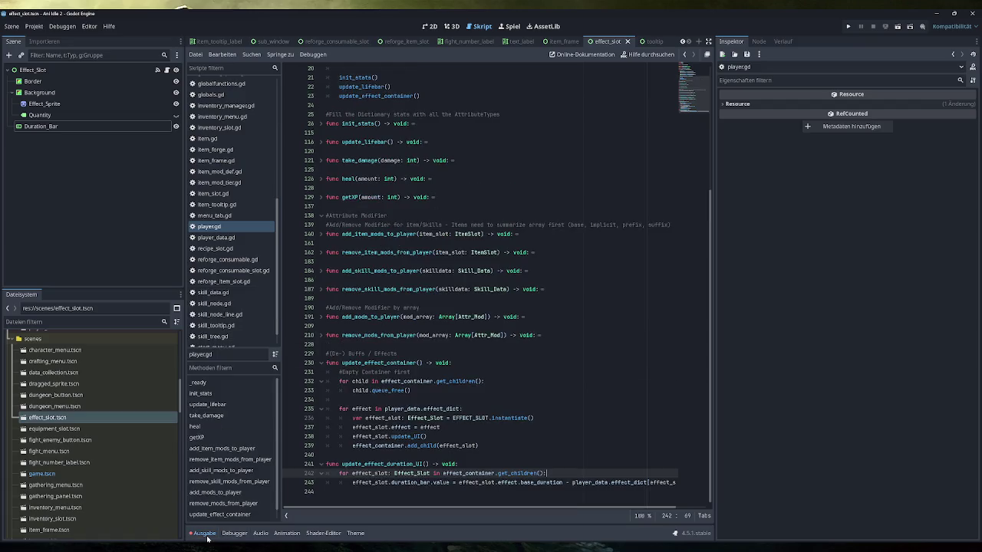
{"action": "left_click", "coordinate": [205, 534]}
{"action": "left_click", "coordinate": [700, 439]}
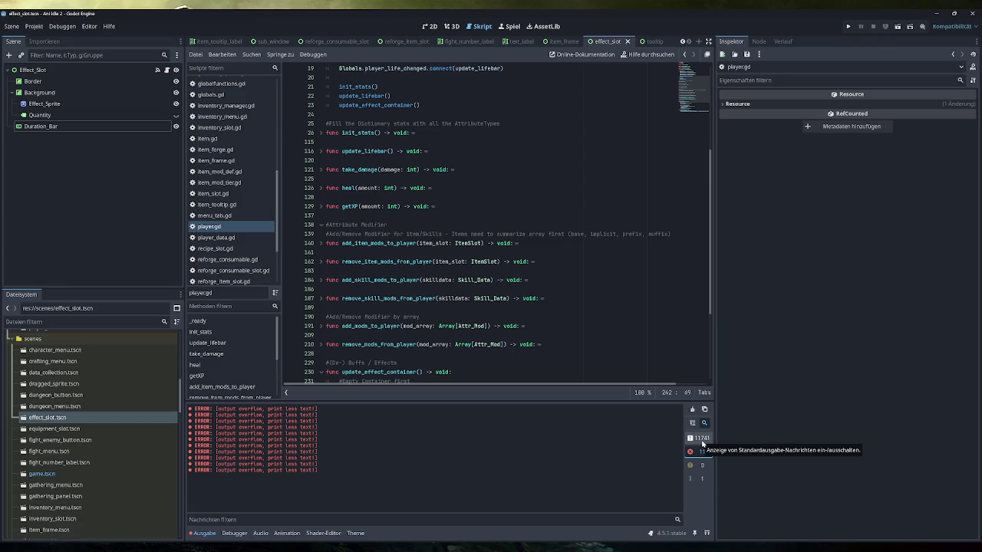
{"action": "left_click", "coordinate": [701, 442]}
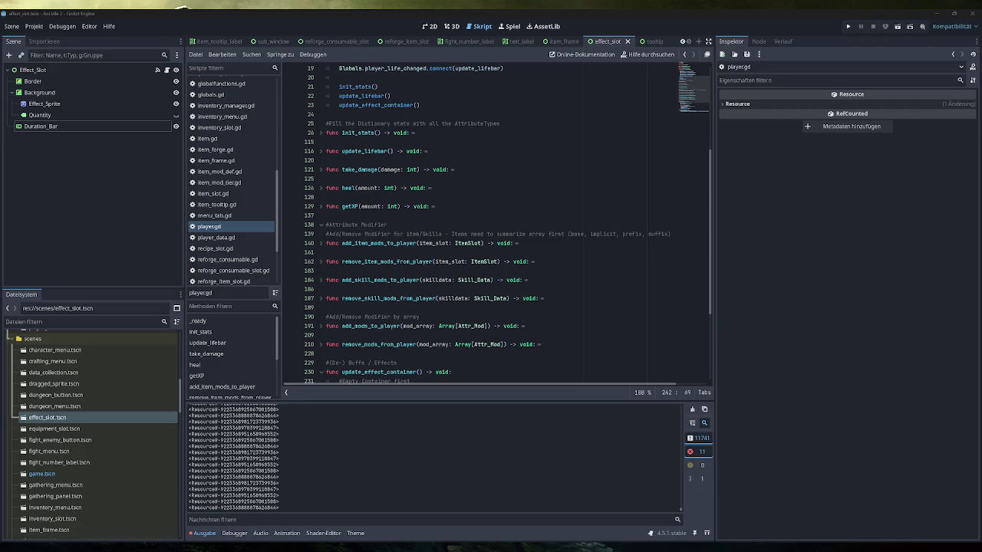
Return to game.gd to view its _process effect-ticking code
{"action": "scroll", "coordinate": [497, 225], "scroll_direction": "down", "scroll_amount": 5}
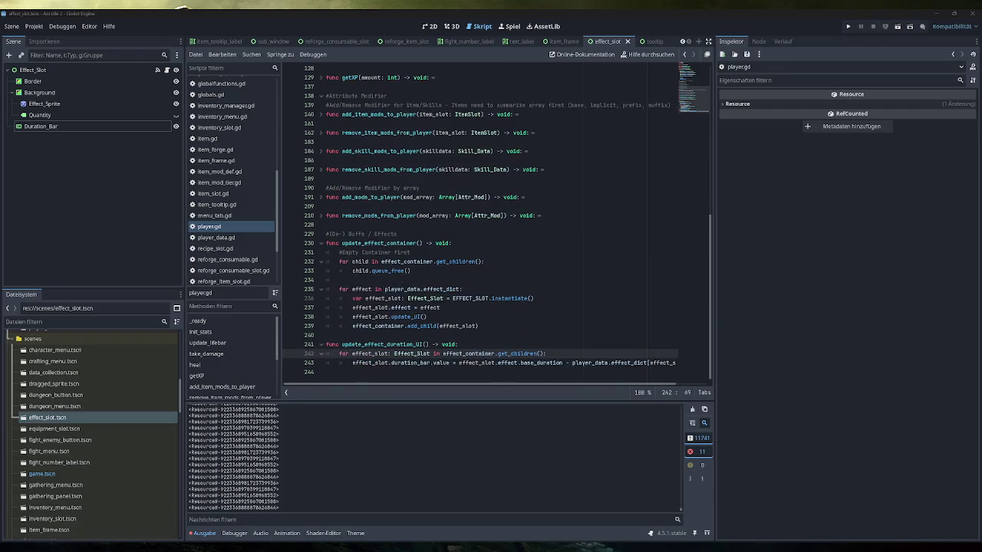
{"action": "mouse_move", "coordinate": [464, 289]}
{"action": "scroll", "coordinate": [224, 153], "scroll_direction": "up", "scroll_amount": 5}
{"action": "left_click", "coordinate": [225, 131]}
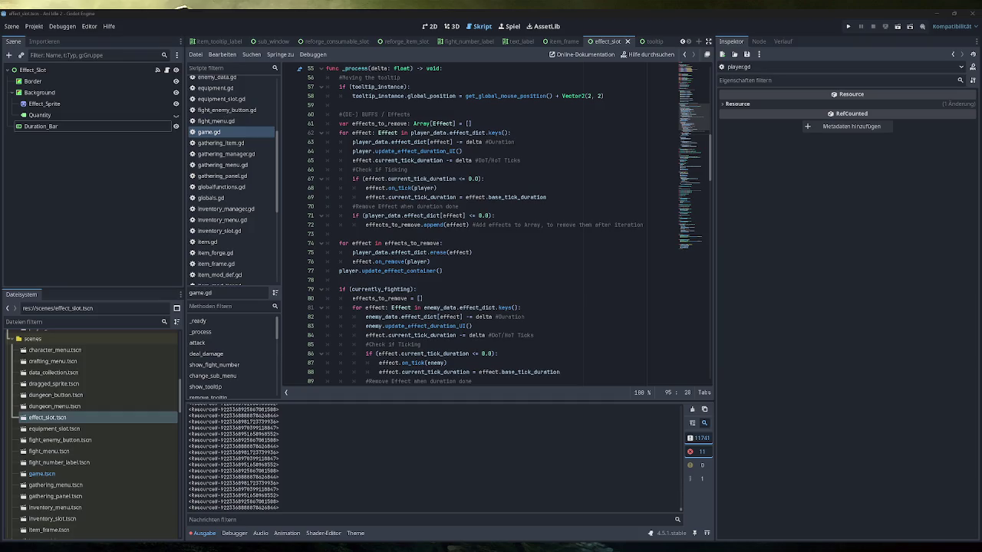
Locate the update_effect_duration_UI call in game.gd, then open player.gd at its duration bar assignment
{"action": "left_click", "coordinate": [370, 280]}
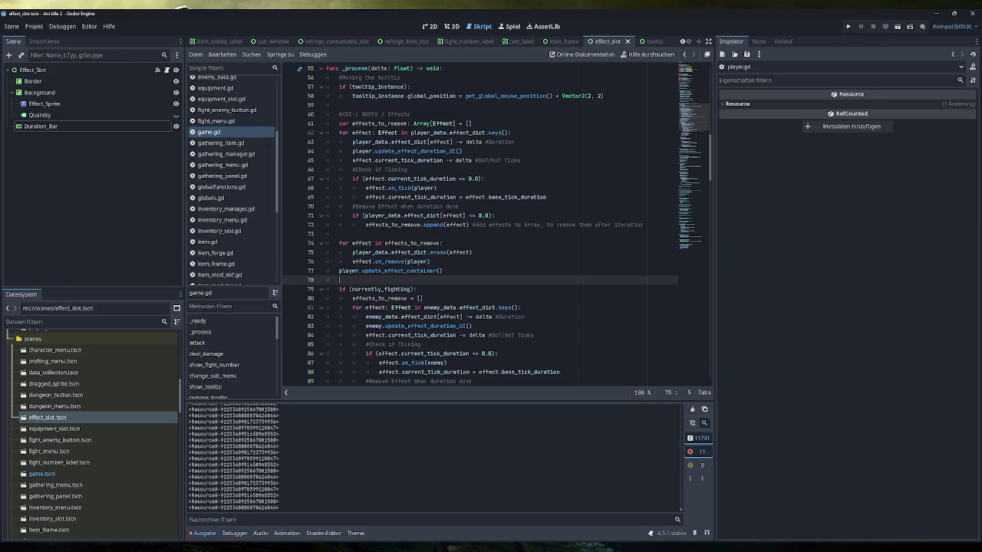
{"action": "left_click_drag", "start_coordinate": [462, 151], "coordinate": [352, 151]}
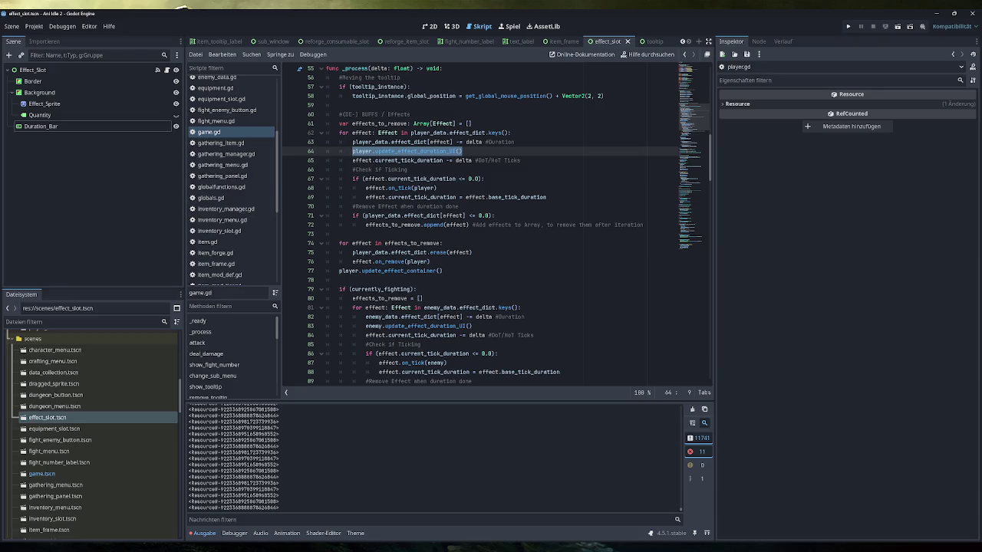
{"action": "scroll", "coordinate": [230, 184], "scroll_direction": "down", "scroll_amount": 3}
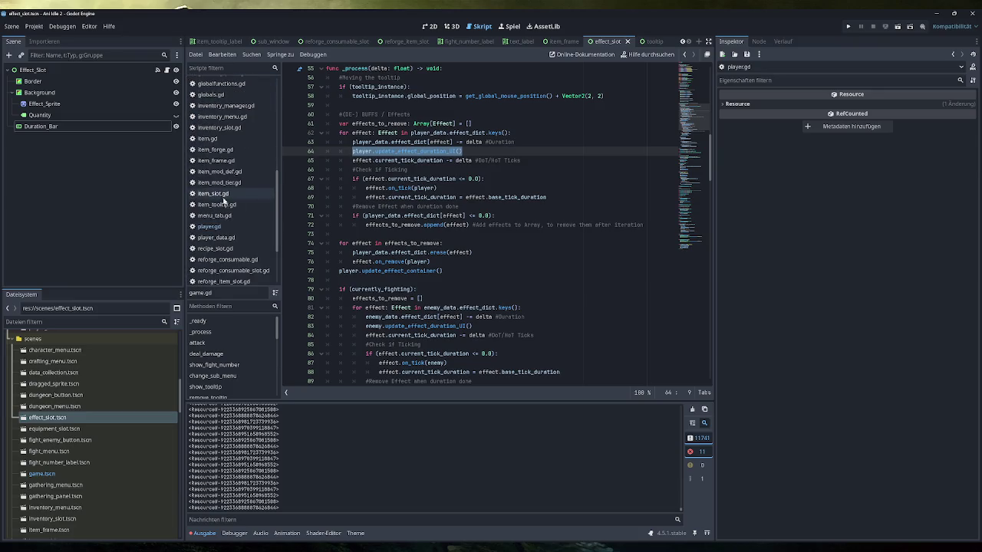
{"action": "left_click", "coordinate": [223, 226]}
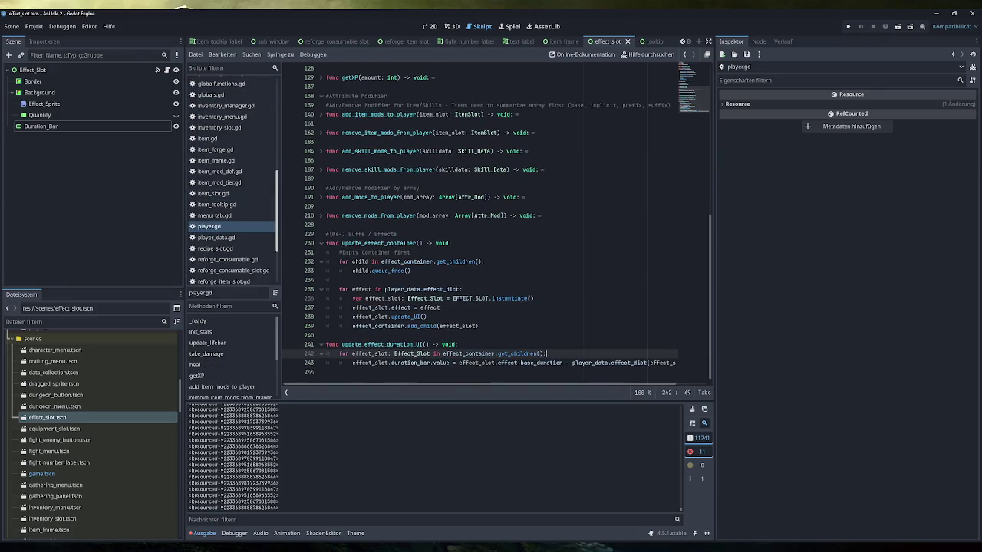
{"action": "double_click", "coordinate": [370, 354]}
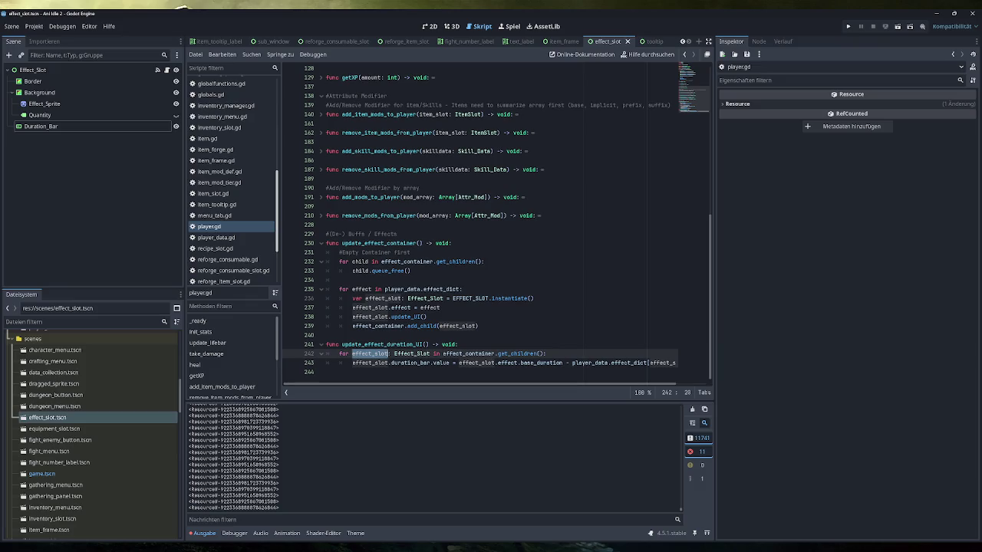
{"action": "left_click", "coordinate": [543, 354]}
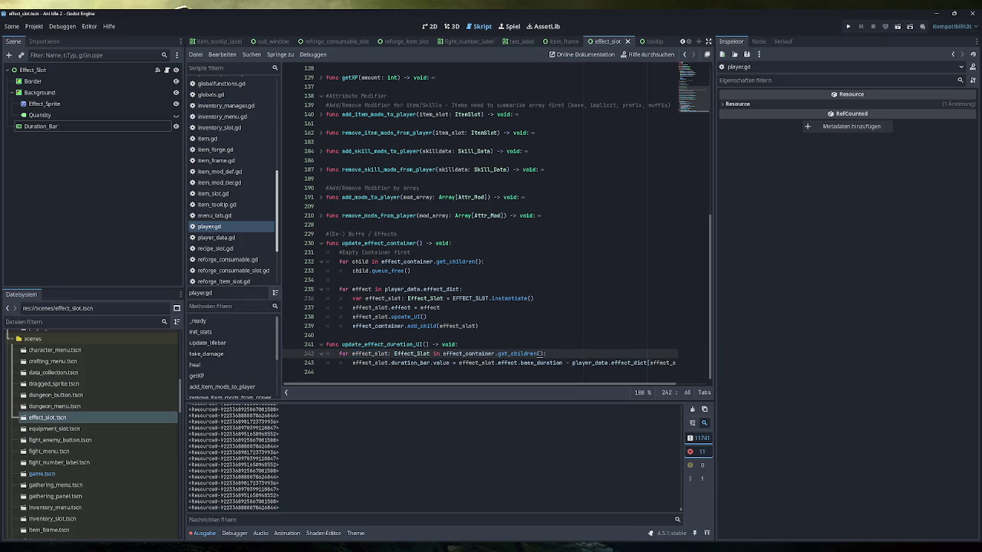
{"action": "left_click", "coordinate": [450, 363]}
{"action": "left_click", "coordinate": [620, 363]}
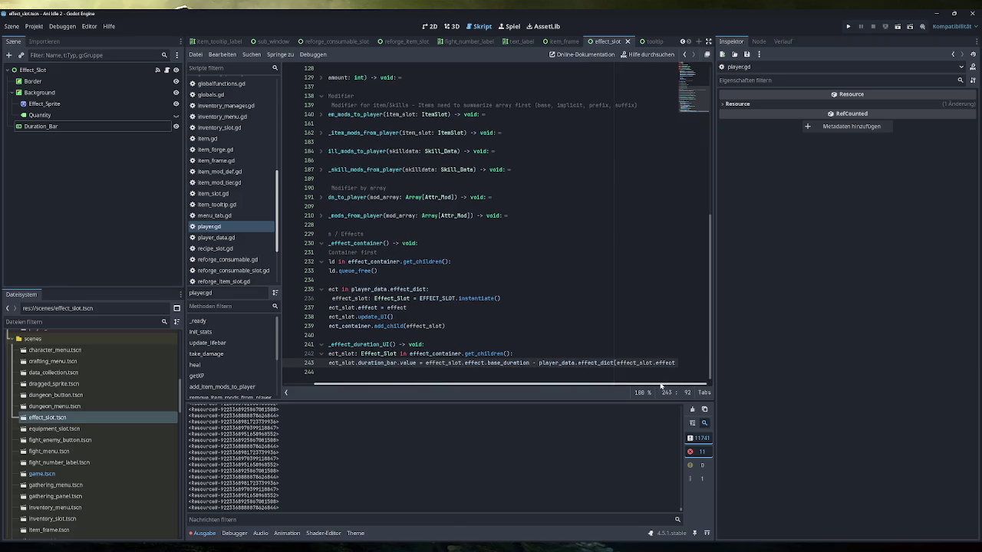
{"action": "left_click_drag", "start_coordinate": [660, 386], "coordinate": [619, 388]}
Add a print() line inside the for loop that prints the duration bar value
{"action": "key", "text": "Up"}
{"action": "key", "text": "Return"}
{"action": "type", "text": "print"}
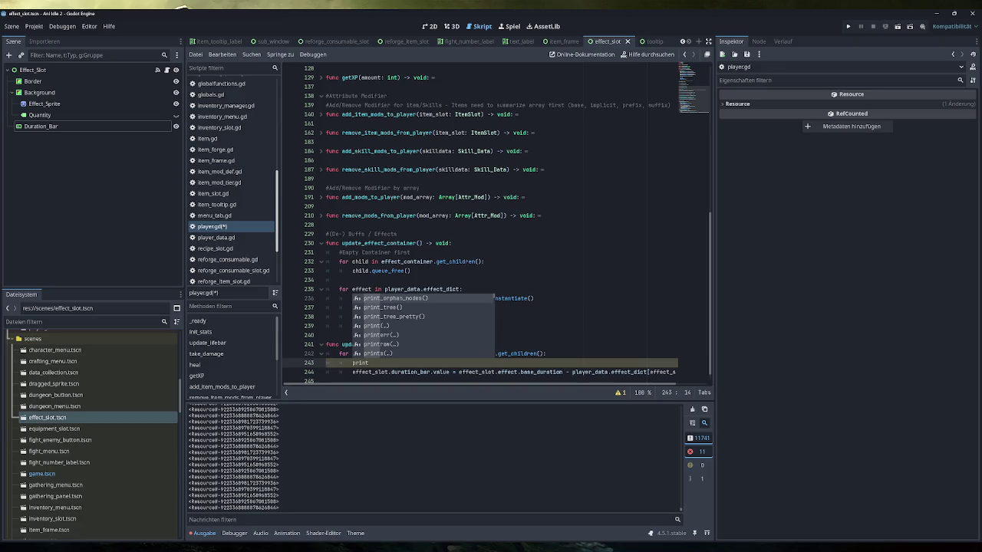
{"action": "type", "text": "("}
{"action": "left_click", "coordinate": [479, 326]}
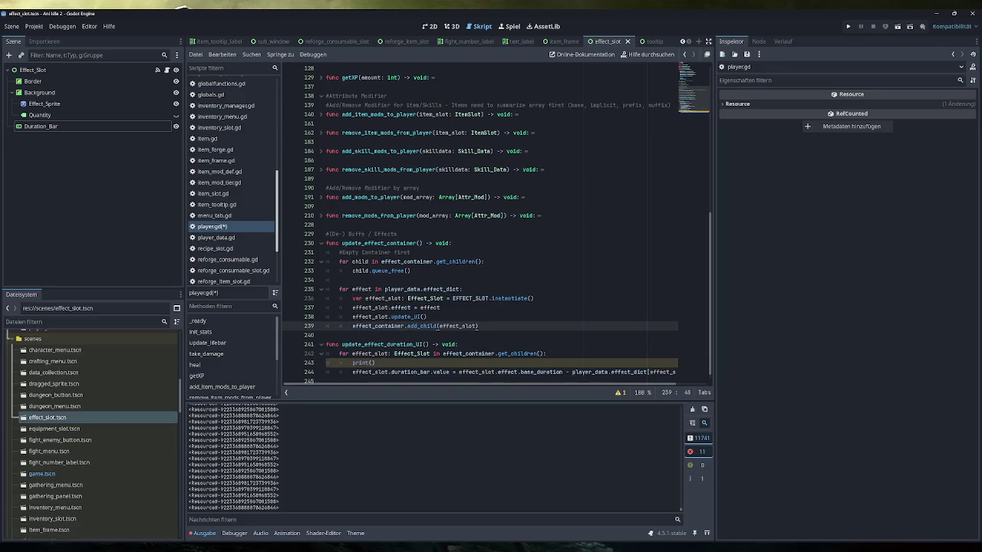
{"action": "mouse_move", "coordinate": [352, 372]}
{"action": "left_mouse_down"}
{"action": "mouse_move", "coordinate": [449, 372]}
{"action": "mouse_move", "coordinate": [354, 363]}
{"action": "left_mouse_up"}
{"action": "key", "text": "ctrl+c"}
{"action": "left_click", "coordinate": [374, 362]}
{"action": "key", "text": "ctrl+v"}
Duplicate the print line twice and make the second one print effect_slot.effect.base_duration
{"action": "left_click_drag", "start_coordinate": [472, 363], "coordinate": [352, 363]}
{"action": "key", "text": "ctrl+shift+d"}
{"action": "key", "text": "ctrl+shift+d"}
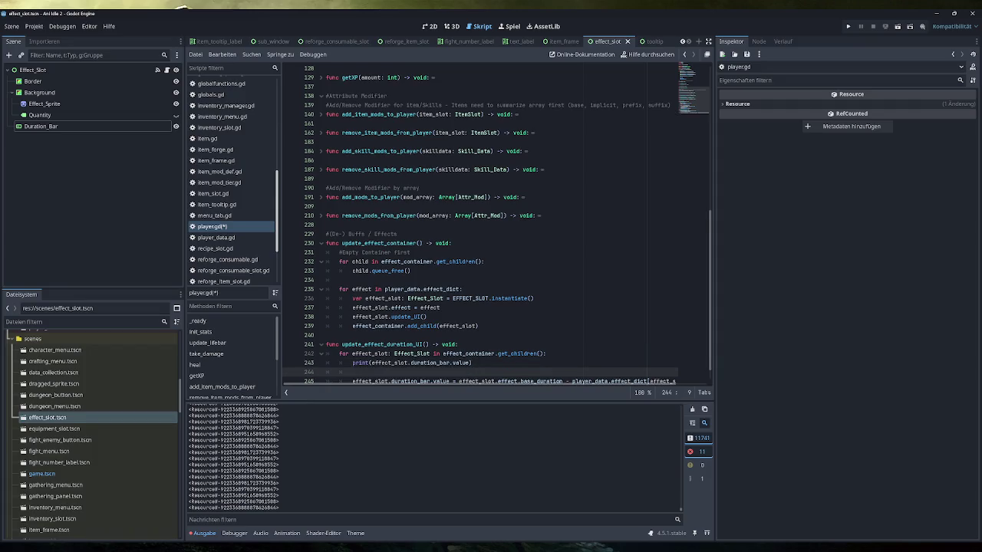
{"action": "mouse_move", "coordinate": [562, 363]}
{"action": "left_mouse_down"}
{"action": "mouse_move", "coordinate": [458, 363]}
{"action": "mouse_move", "coordinate": [370, 345]}
{"action": "left_mouse_up"}
{"action": "key", "text": "ctrl+c"}
{"action": "key", "text": "ctrl+v"}
Fix the closing bracket on line 246's duration_bar assignment and widen the code editor
{"action": "left_click", "coordinate": [599, 363]}
{"action": "left_click_drag", "start_coordinate": [572, 363], "coordinate": [678, 362]}
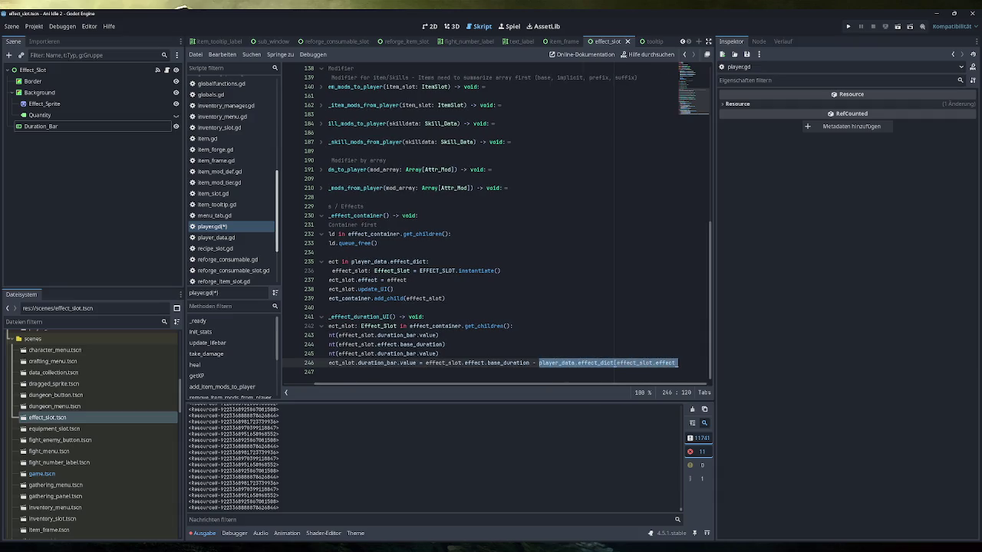
{"action": "left_click", "coordinate": [677, 363]}
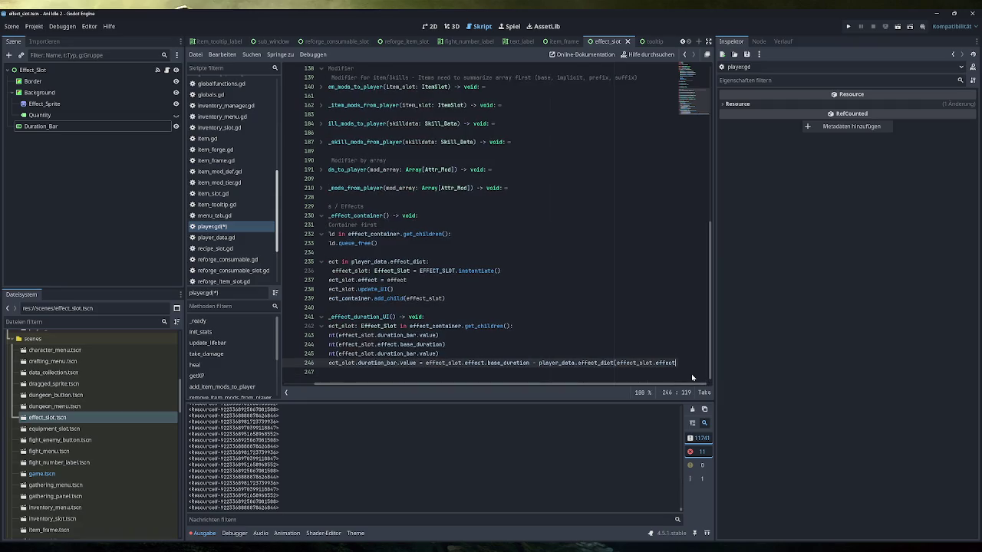
{"action": "key", "text": "BackSpace"}
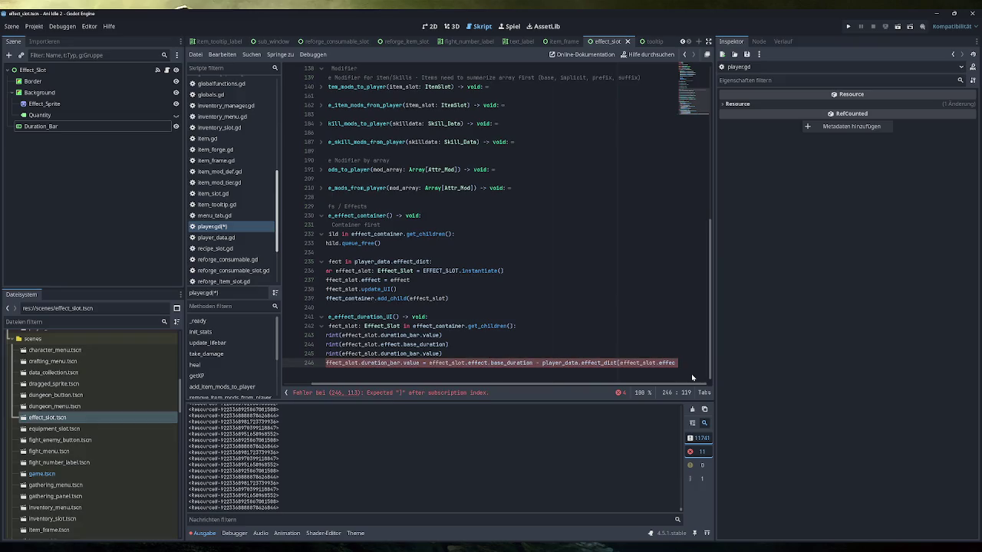
{"action": "left_click_drag", "start_coordinate": [714, 247], "coordinate": [865, 245]}
{"action": "type", "text": "]"}
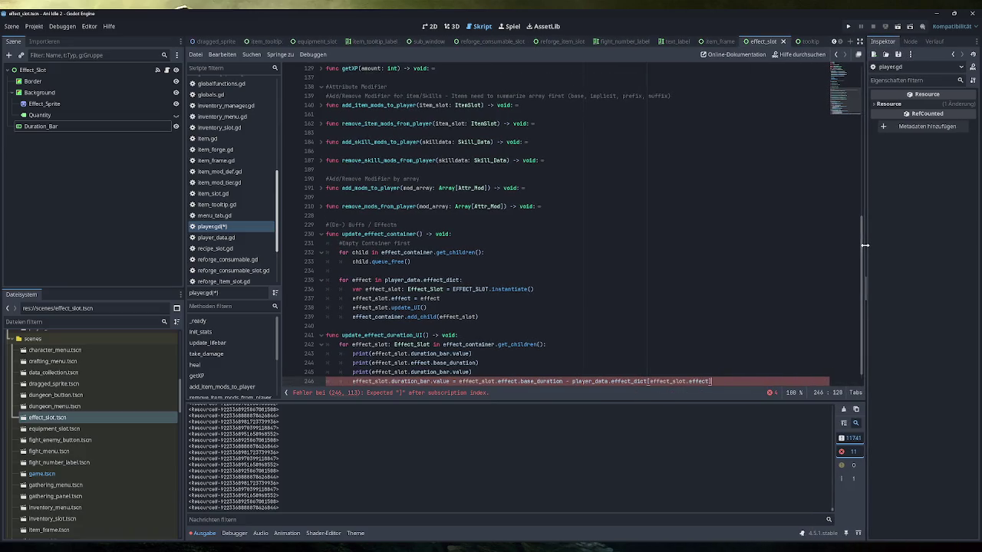
{"action": "left_click", "coordinate": [411, 262]}
Save player.gd with the debug prints, clear the output log, and run the game to the breakpoint
{"action": "left_click", "coordinate": [713, 381]}
{"action": "key", "text": "ctrl+s"}
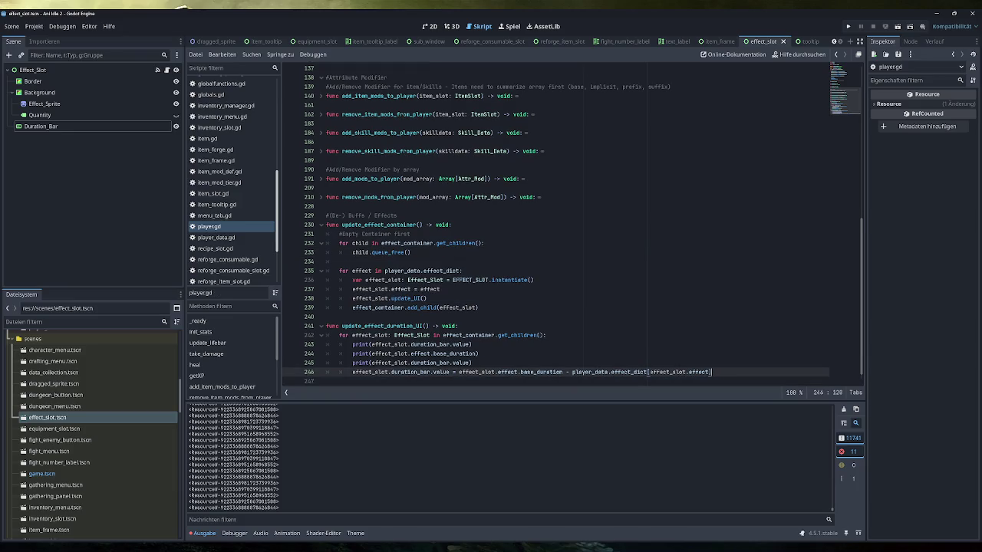
{"action": "left_click", "coordinate": [843, 410]}
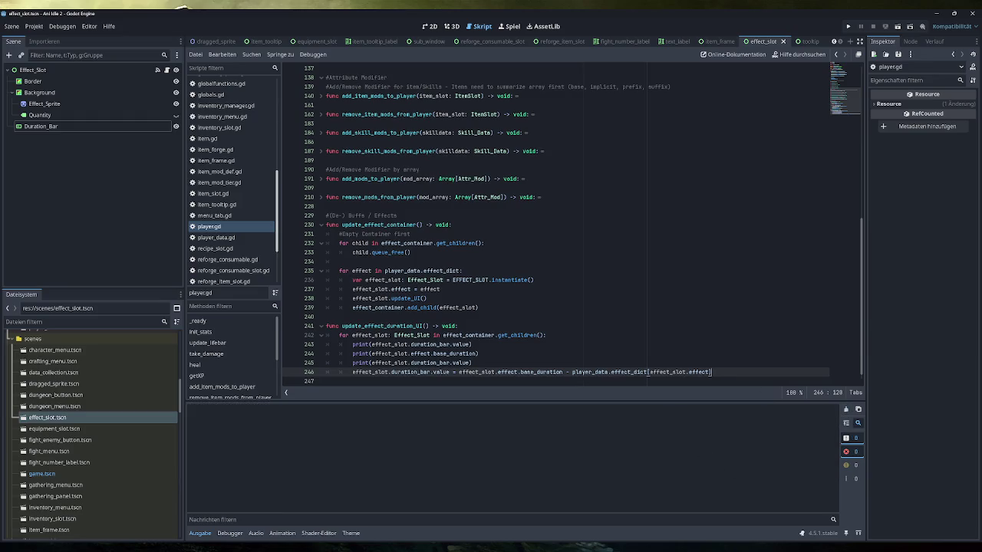
{"action": "key", "text": "Up"}
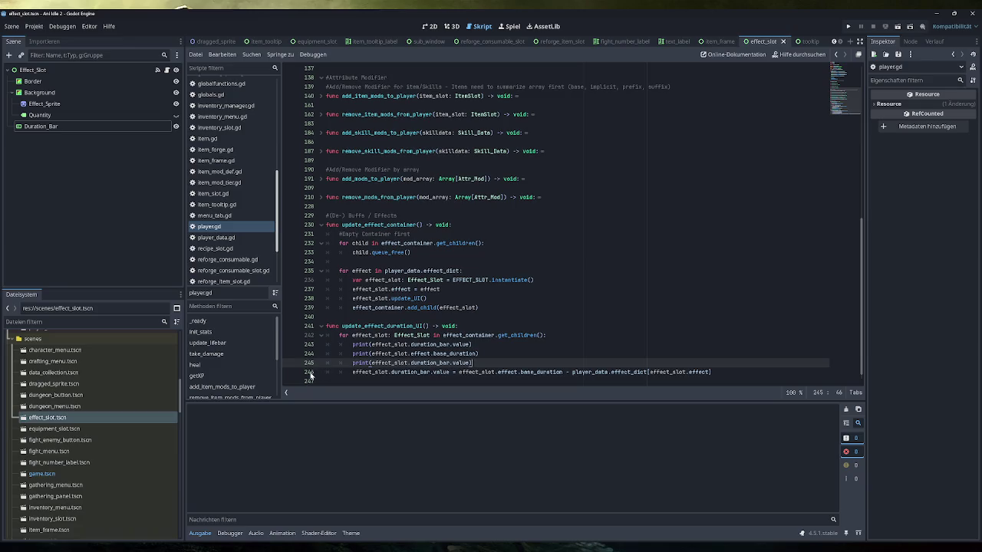
{"action": "left_click", "coordinate": [848, 26]}
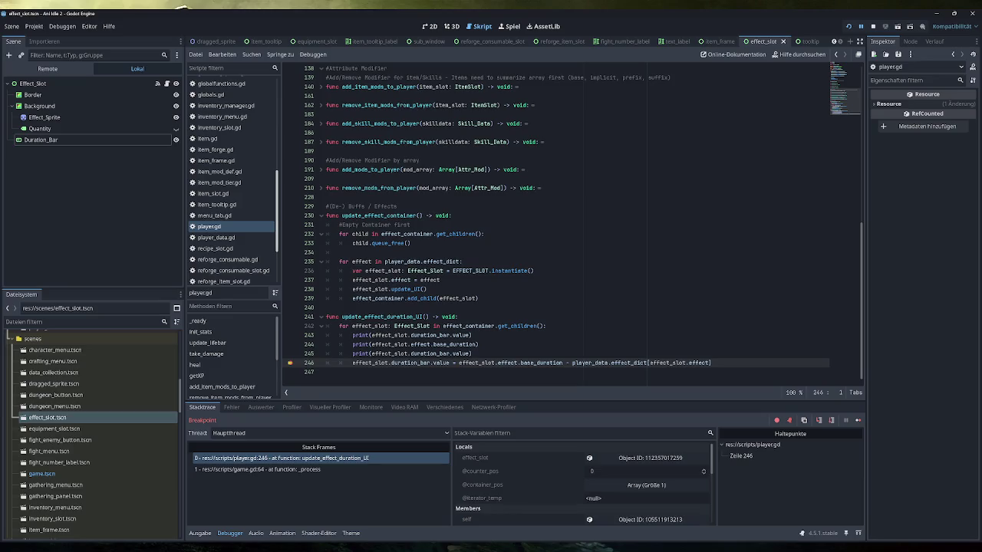
Check the output, stop the game, and make line 245's print output player_data.effect_dict[effect_slot.effect]
{"action": "left_click", "coordinate": [199, 533]}
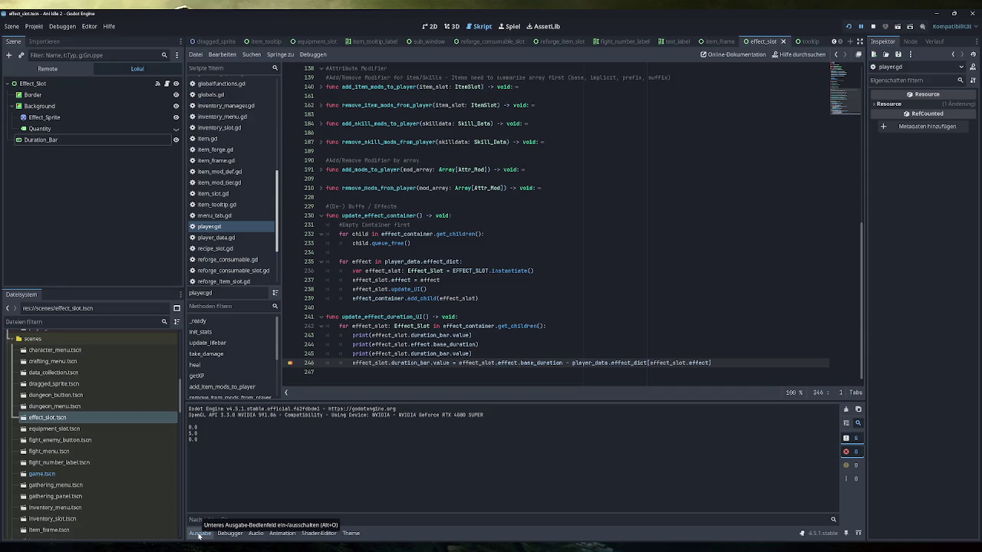
{"action": "left_click", "coordinate": [872, 26]}
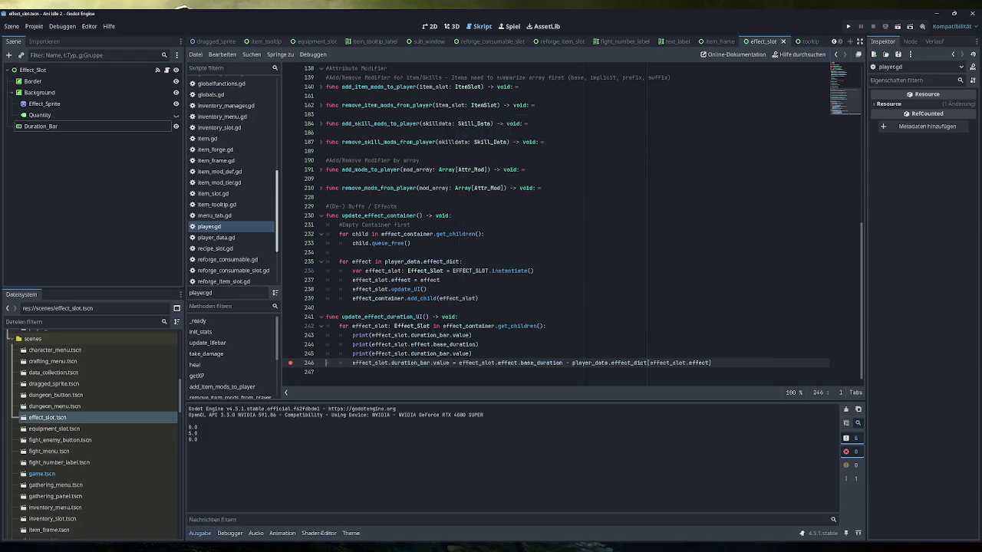
{"action": "left_click_drag", "start_coordinate": [711, 363], "coordinate": [572, 363]}
{"action": "key", "text": "ctrl+c"}
{"action": "left_click_drag", "start_coordinate": [470, 353], "coordinate": [370, 354]}
{"action": "key", "text": "ctrl+v"}
{"action": "type", "text": ")"}
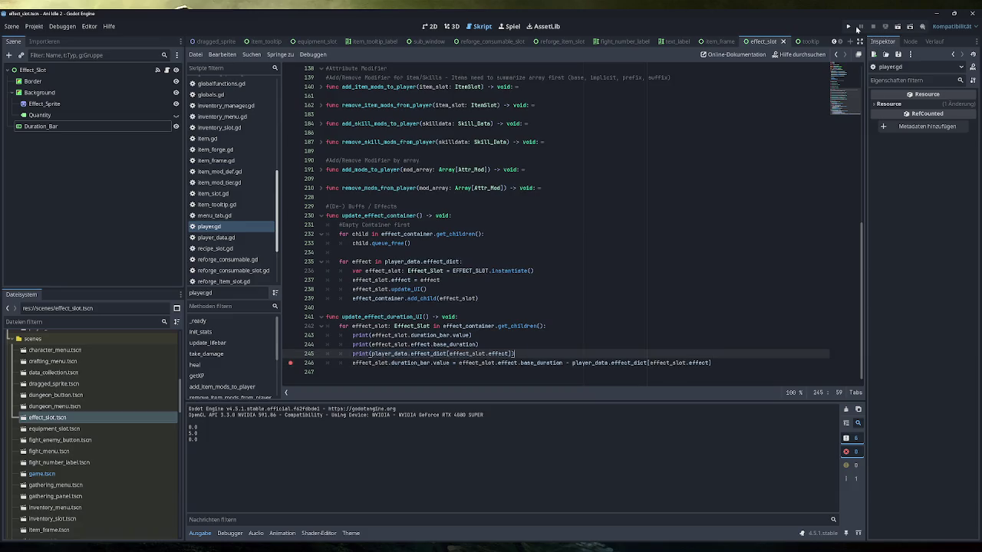
Rerun the game and continue past the breakpoint repeatedly, logging remaining durations from 5.0 to about 3.9
{"action": "left_click", "coordinate": [856, 28]}
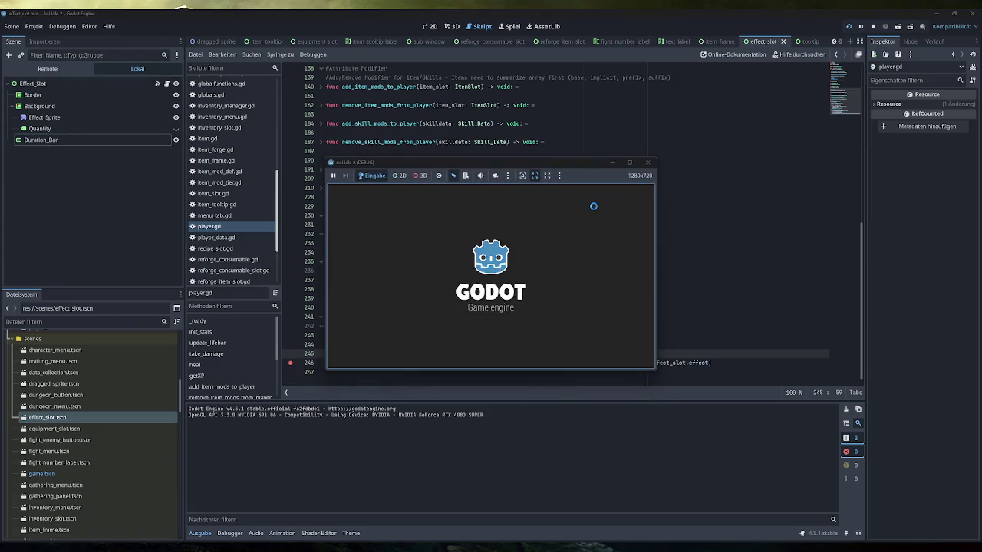
{"action": "left_click", "coordinate": [200, 533]}
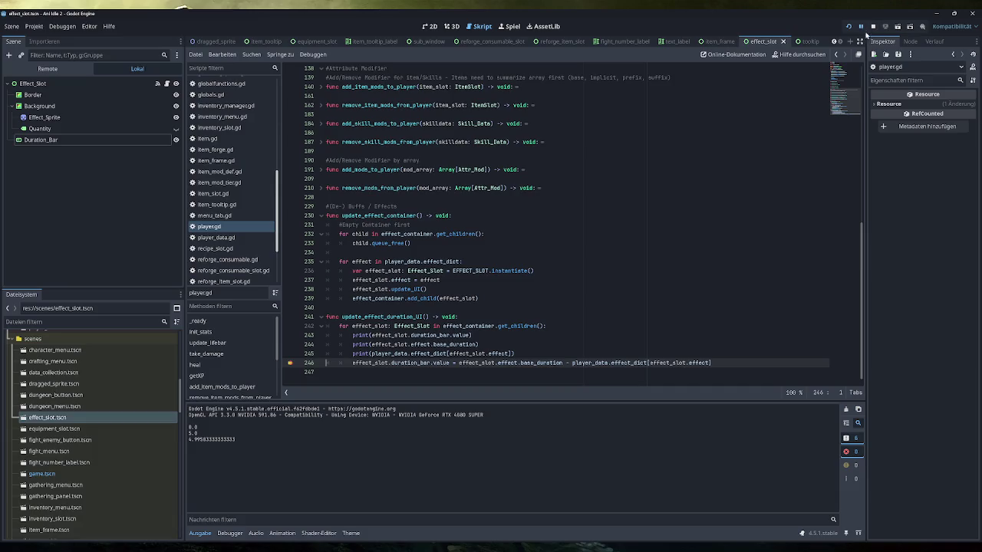
{"action": "left_click", "coordinate": [230, 533]}
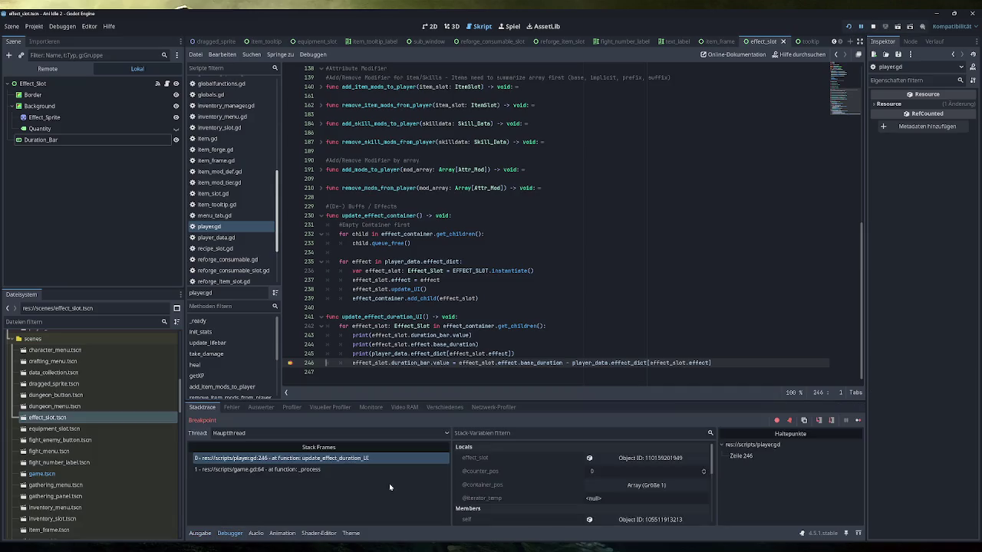
{"action": "left_click", "coordinate": [859, 420]}
{"action": "left_click", "coordinate": [861, 423]}
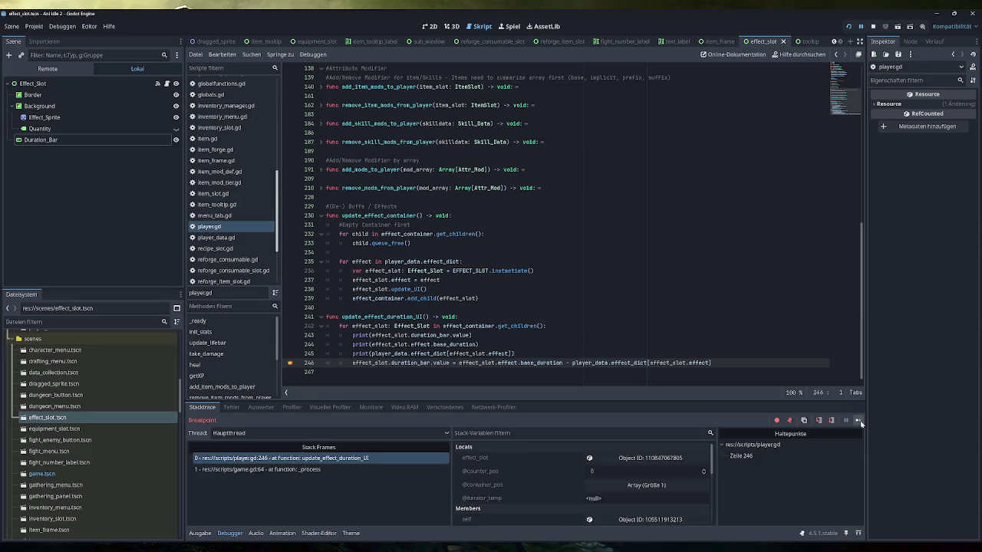
{"action": "left_click", "coordinate": [199, 533]}
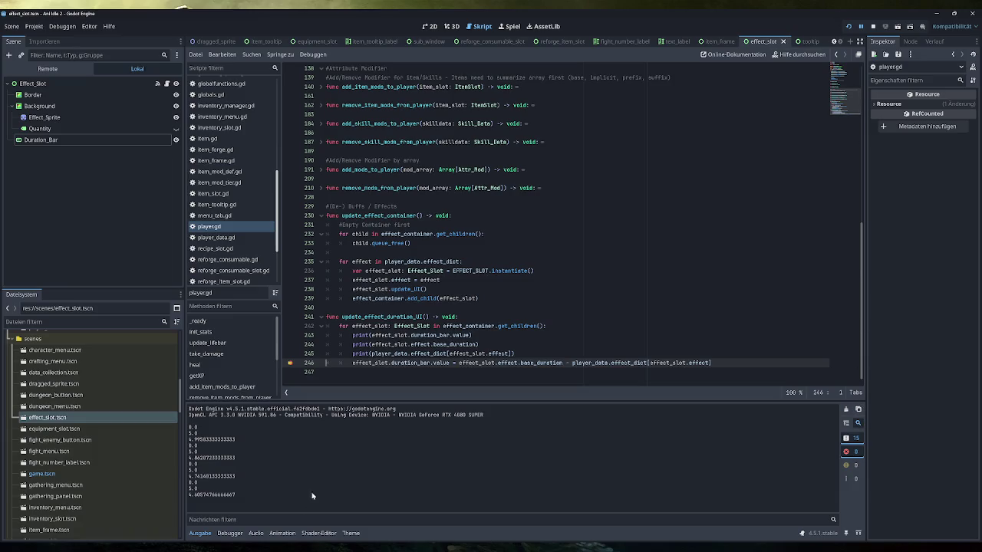
{"action": "left_click", "coordinate": [230, 533]}
{"action": "left_click", "coordinate": [858, 421]}
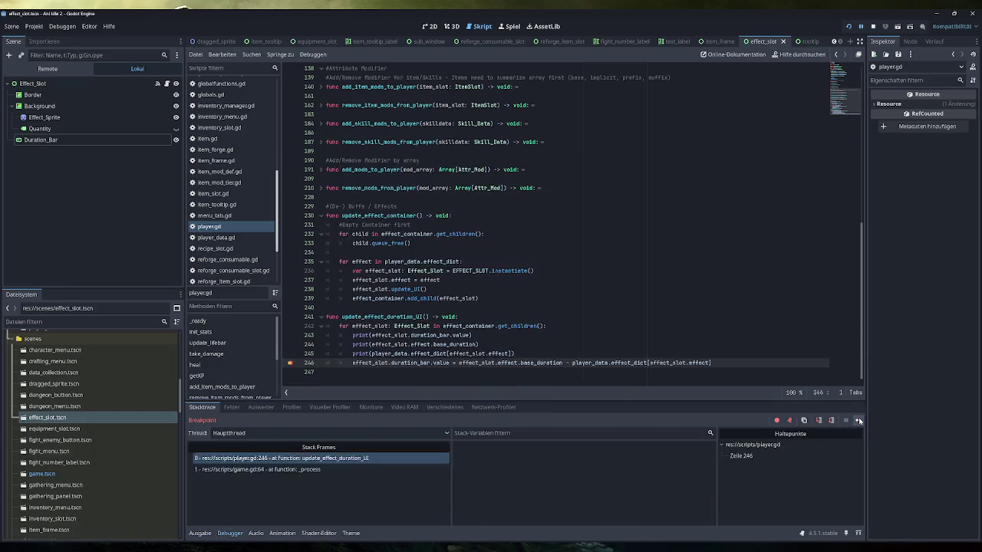
{"action": "left_click", "coordinate": [203, 534]}
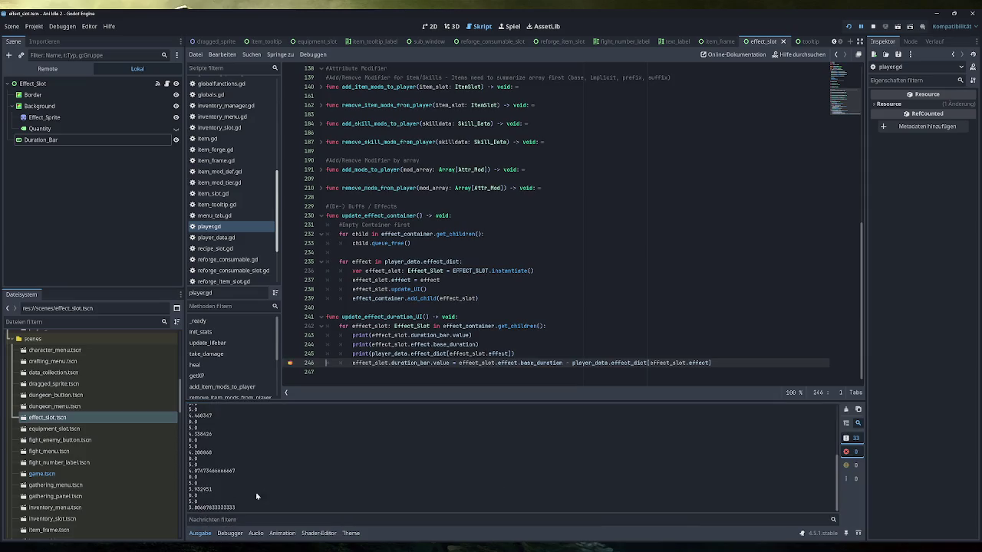
Bring the running game window forward, toggle it between maximized and restored, then close it
{"action": "mouse_move", "coordinate": [276, 548]}
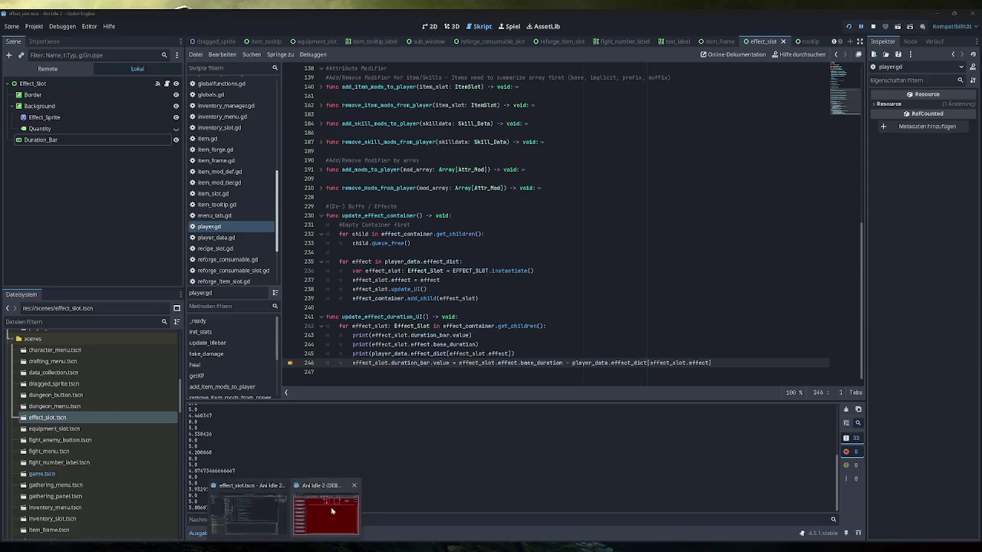
{"action": "left_click", "coordinate": [284, 508]}
{"action": "double_click", "coordinate": [545, 160]}
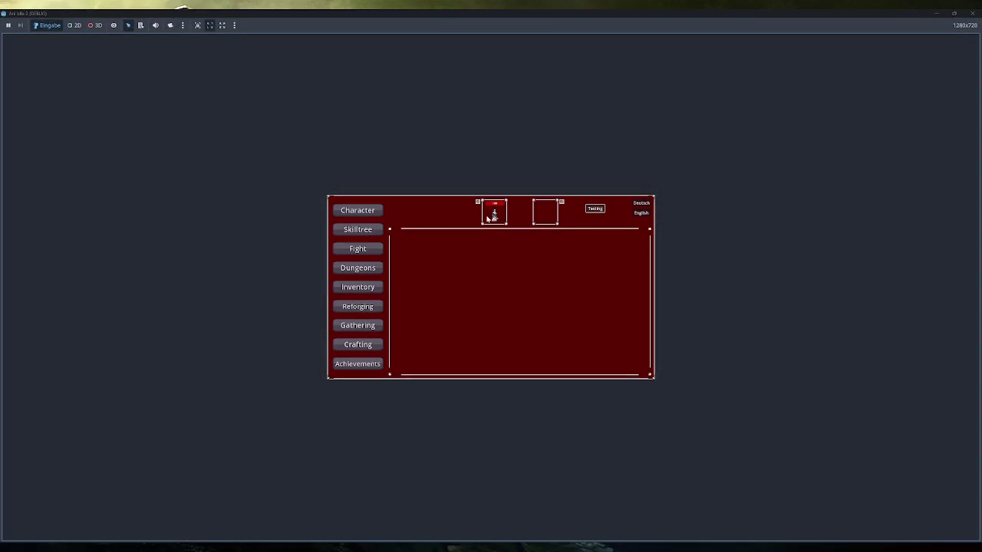
{"action": "left_click", "coordinate": [209, 26]}
{"action": "double_click", "coordinate": [386, 12]}
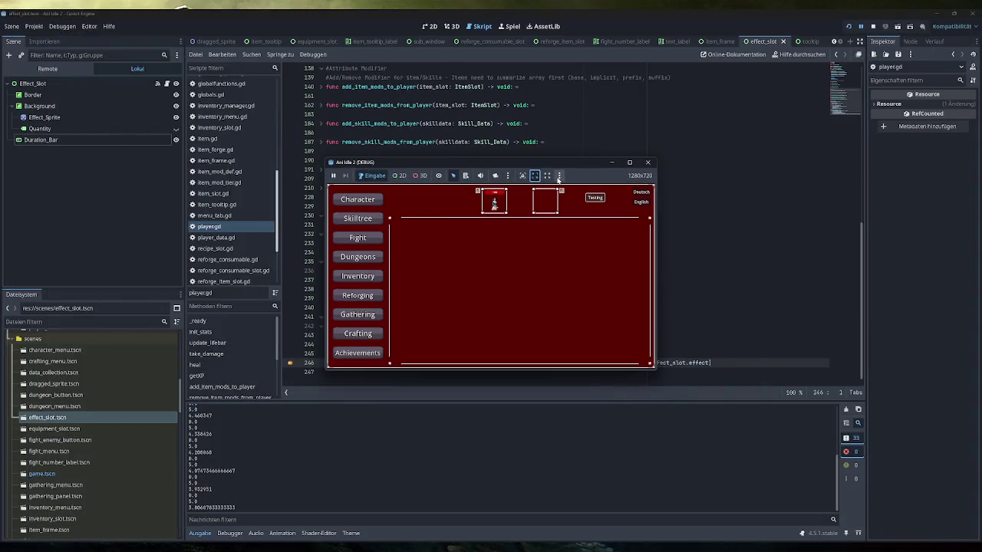
{"action": "double_click", "coordinate": [562, 169]}
{"action": "double_click", "coordinate": [657, 12]}
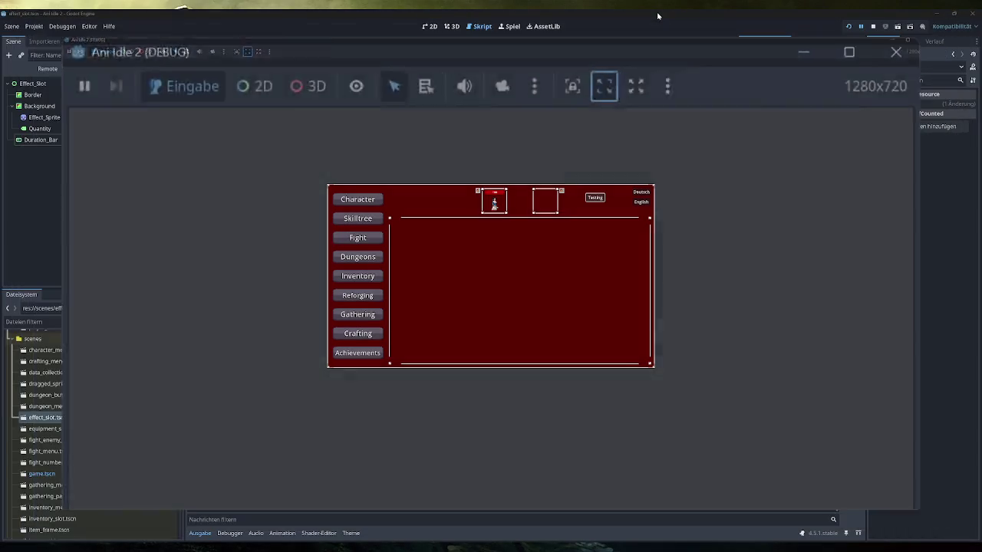
{"action": "double_click", "coordinate": [582, 165]}
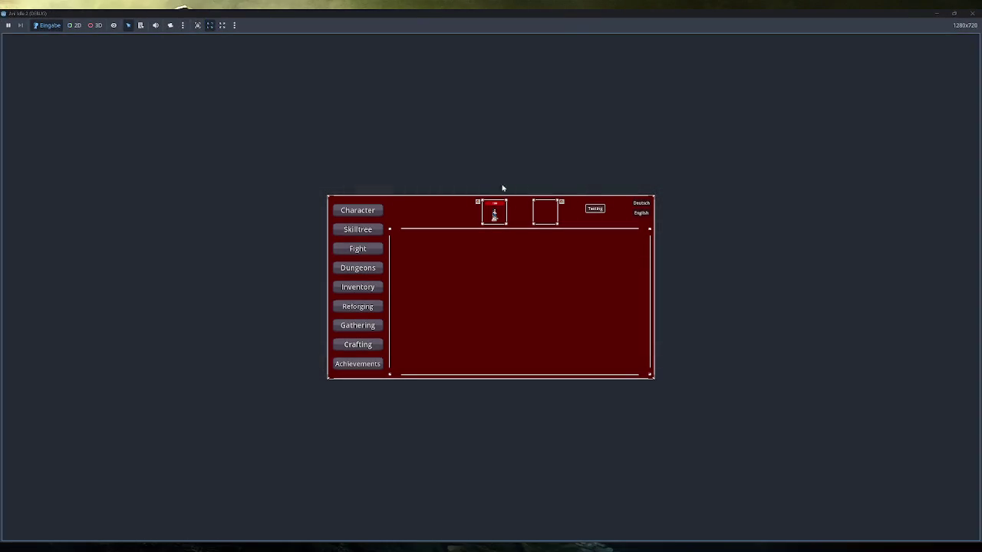
{"action": "double_click", "coordinate": [581, 15]}
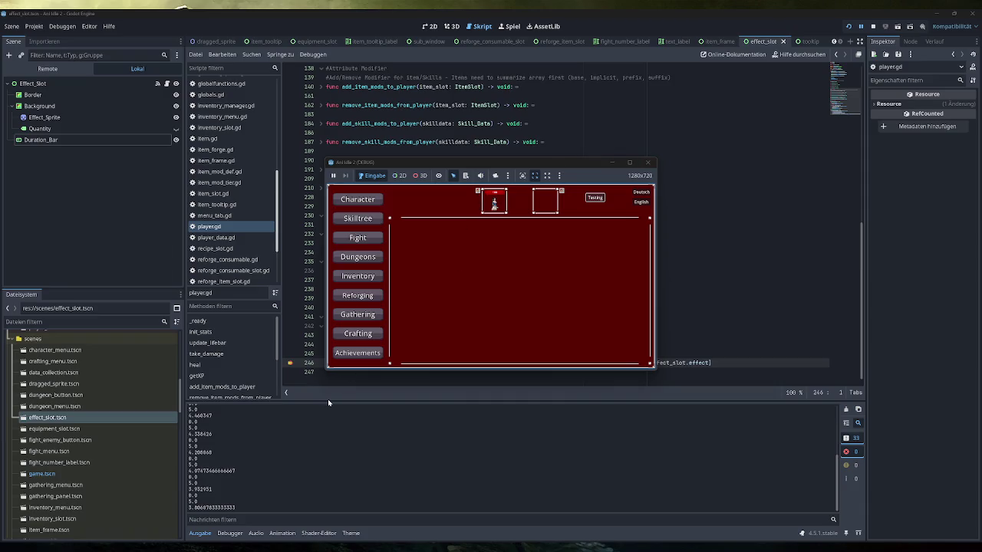
{"action": "left_click", "coordinate": [647, 163]}
Select the first debug print on line 243 and inspect Duration_Bar's 0 to 100 range in the Inspector
{"action": "mouse_move", "coordinate": [447, 353]}
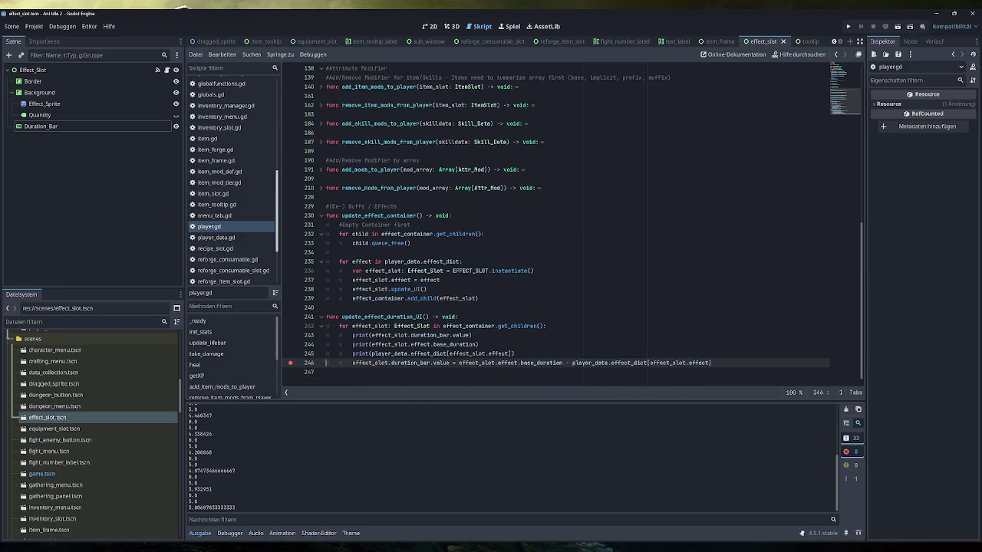
{"action": "left_click_drag", "start_coordinate": [471, 335], "coordinate": [340, 336]}
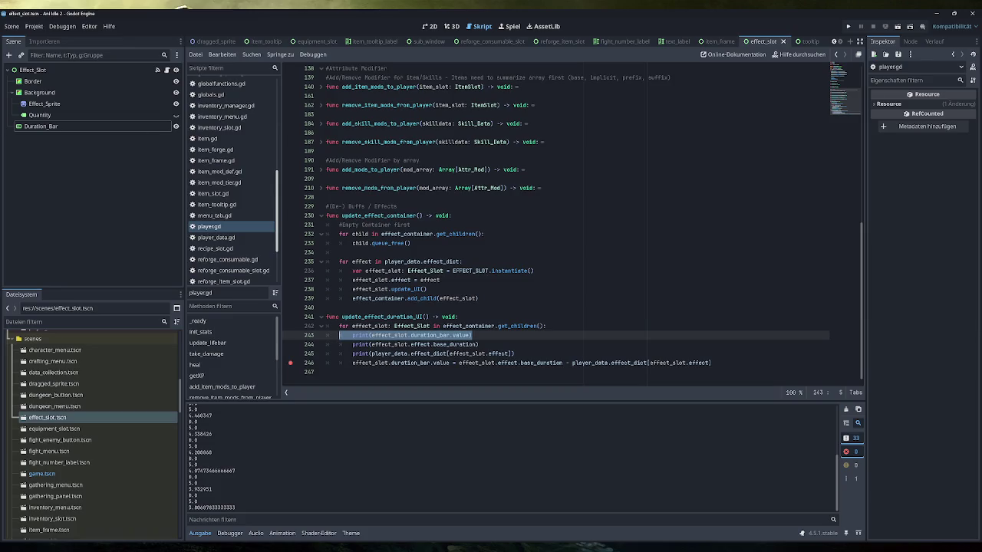
{"action": "left_click", "coordinate": [71, 126]}
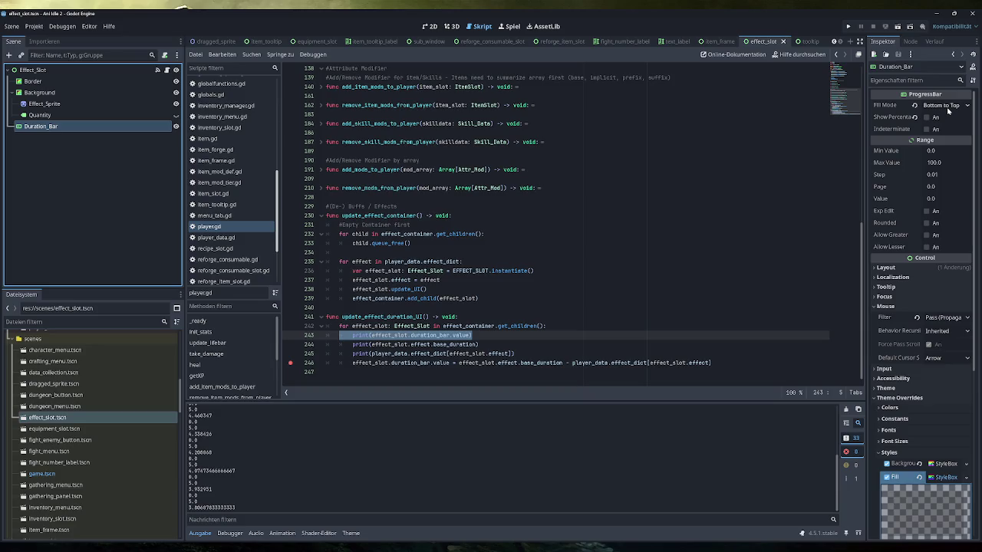
{"action": "left_click", "coordinate": [68, 71]}
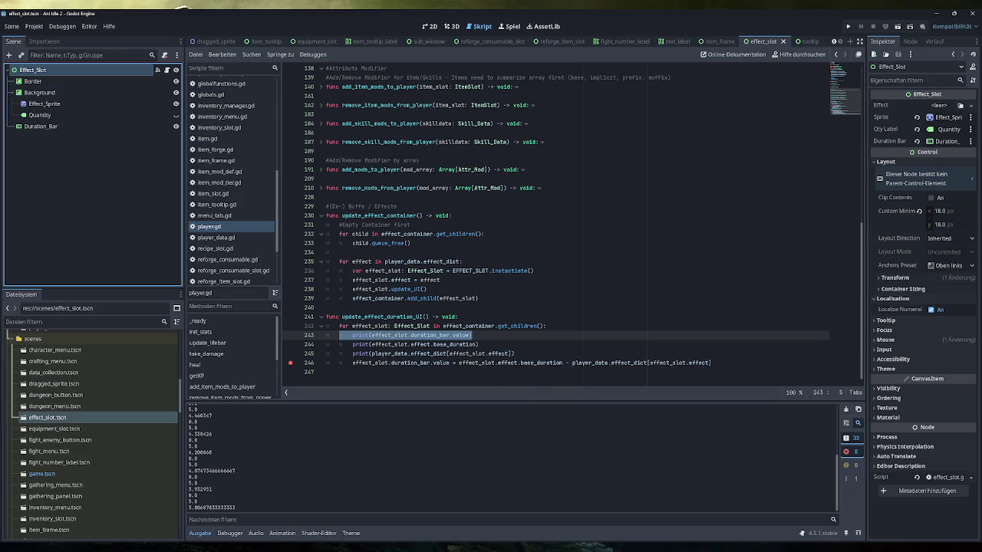
{"action": "mouse_move", "coordinate": [695, 363]}
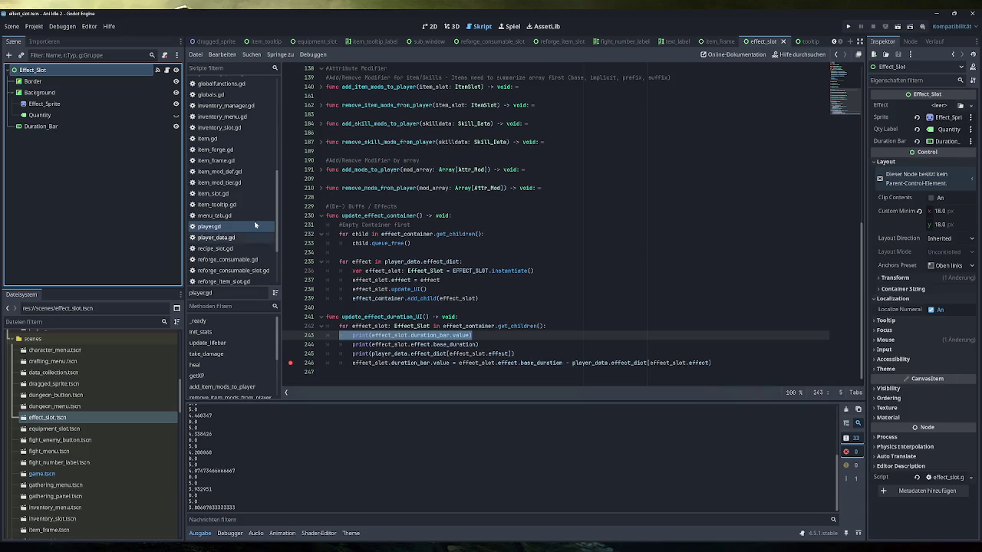
{"action": "left_click", "coordinate": [75, 128]}
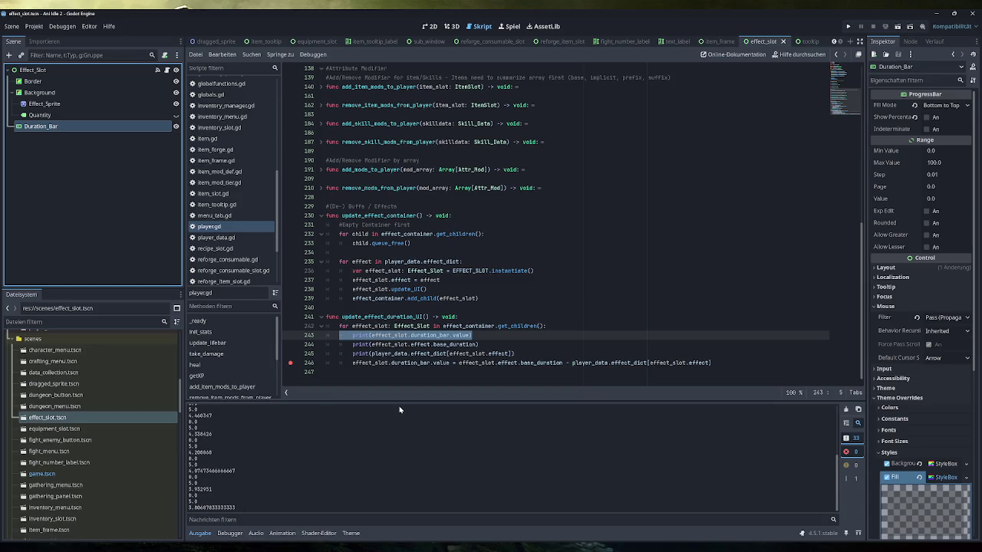
{"action": "left_click", "coordinate": [294, 371]}
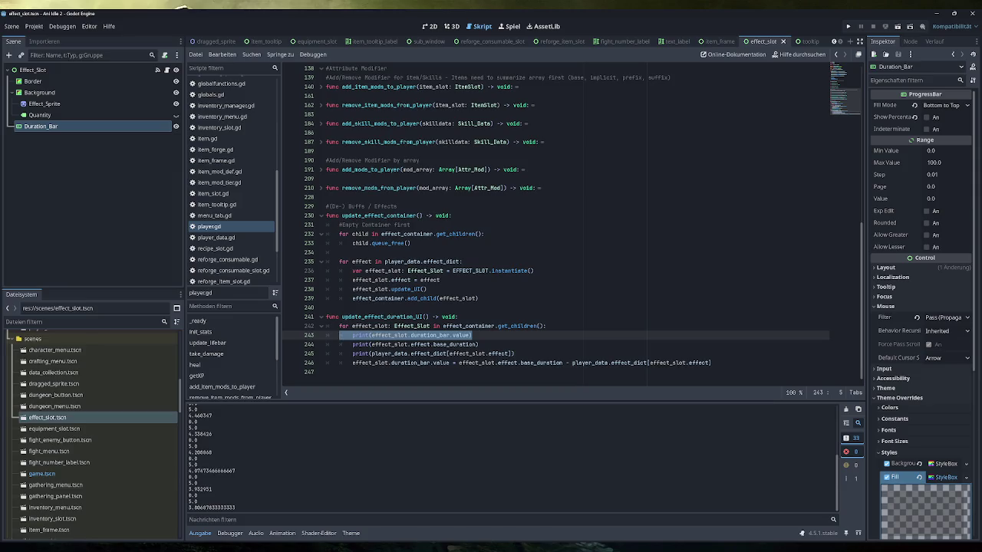
{"action": "mouse_move", "coordinate": [877, 198]}
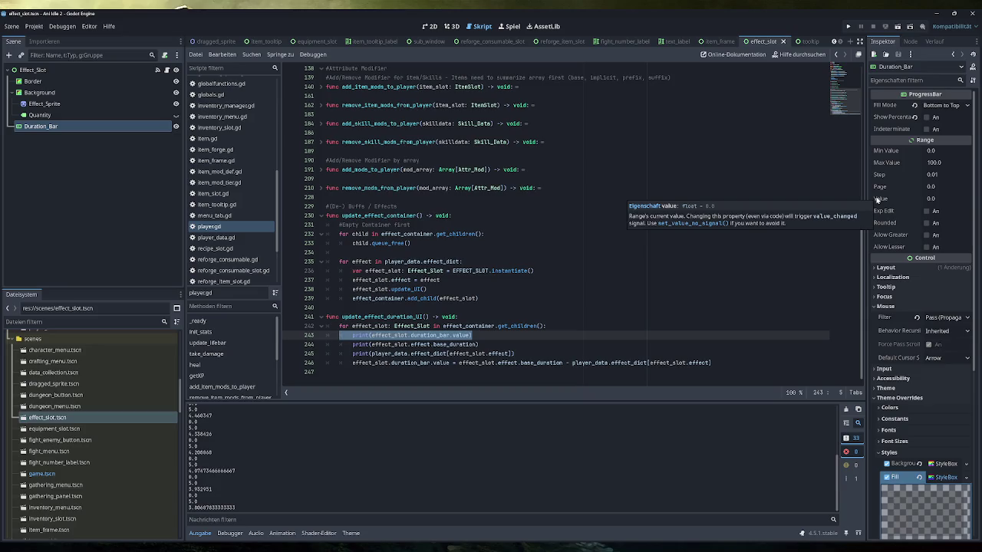
{"action": "left_click", "coordinate": [713, 363]}
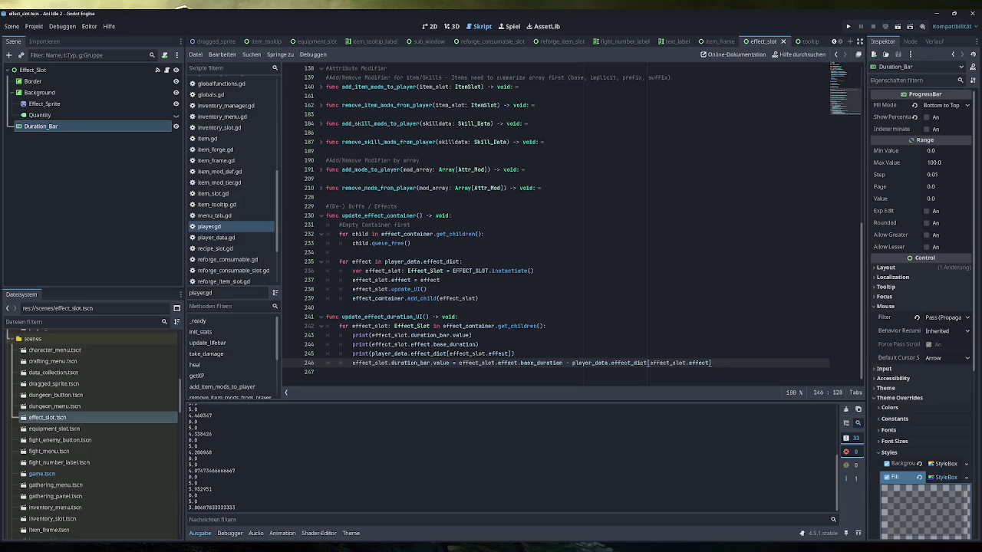
Run the game full screen, check the Test Buff icon's tooltip, then close the game
{"action": "left_click", "coordinate": [848, 26]}
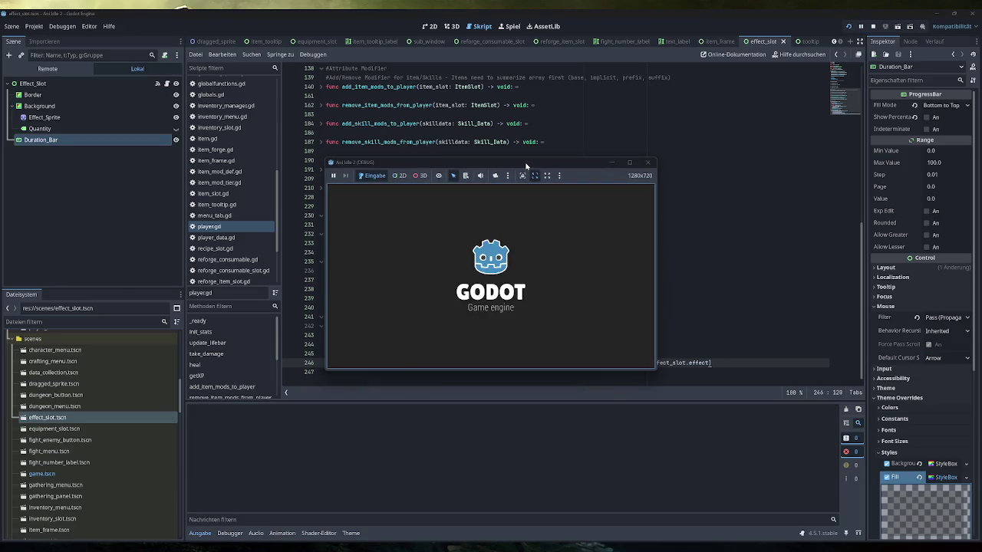
{"action": "double_click", "coordinate": [525, 162]}
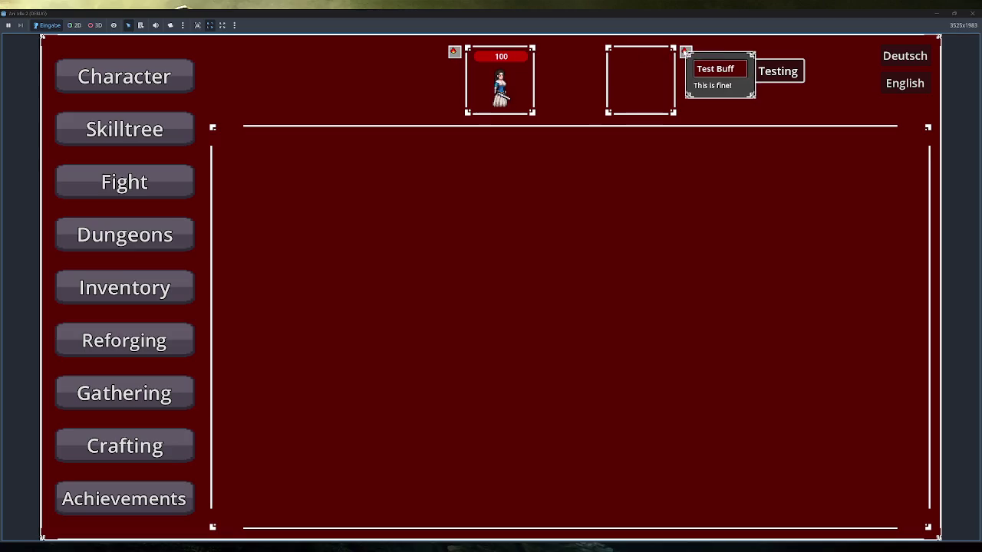
{"action": "mouse_move", "coordinate": [684, 51]}
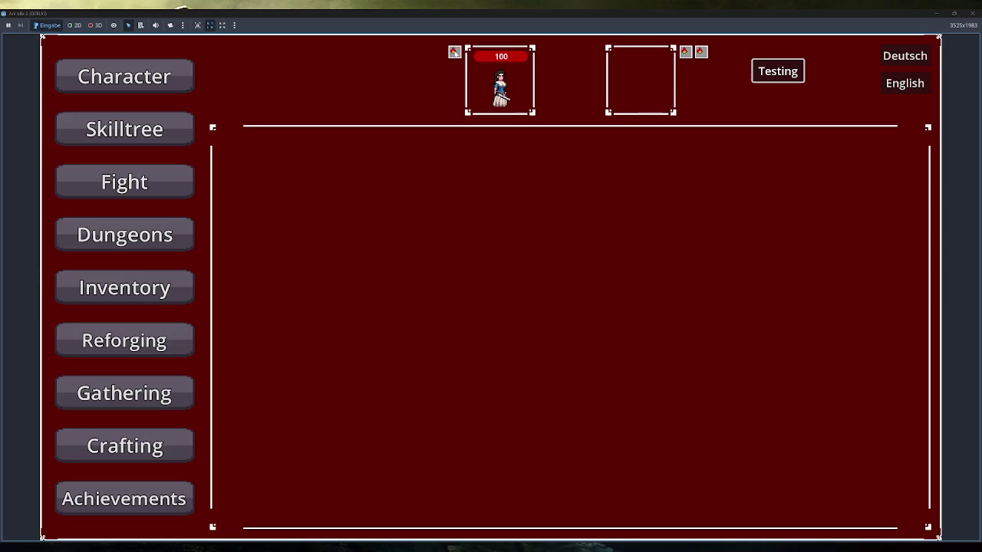
{"action": "left_click", "coordinate": [970, 12]}
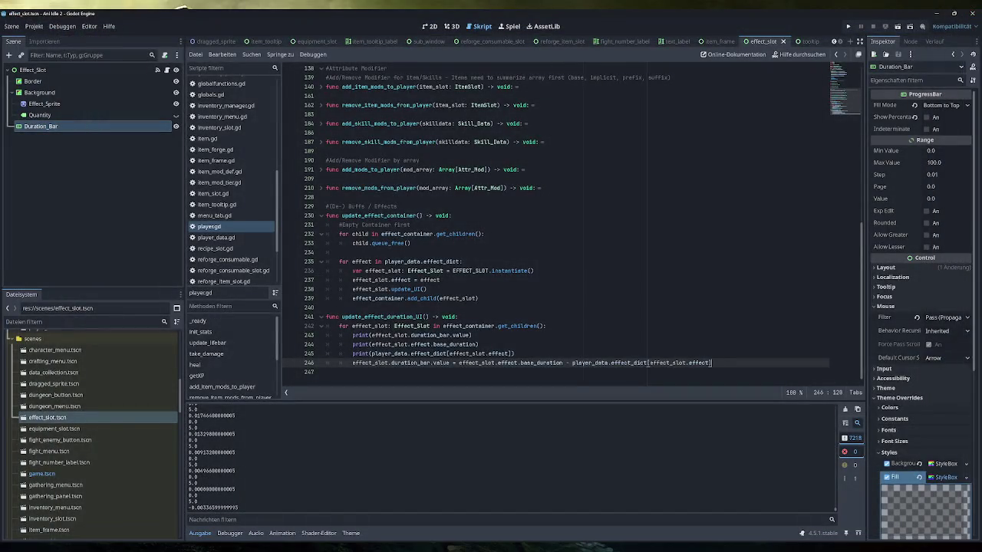
Expand Duration_Bar's Theme Overrides, scroll through the Output log, and switch to game.gd's _process
{"action": "left_click", "coordinate": [893, 398]}
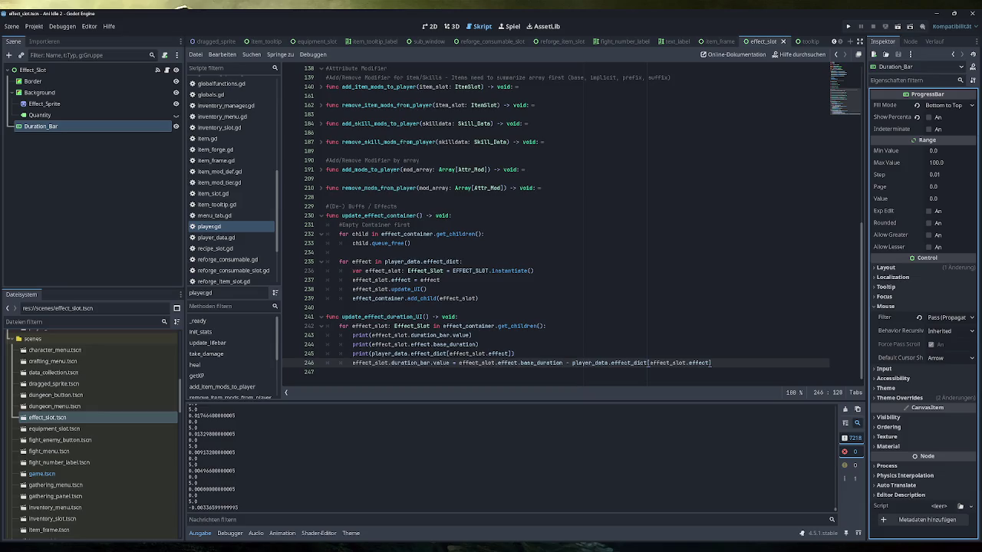
{"action": "left_click", "coordinate": [914, 398]}
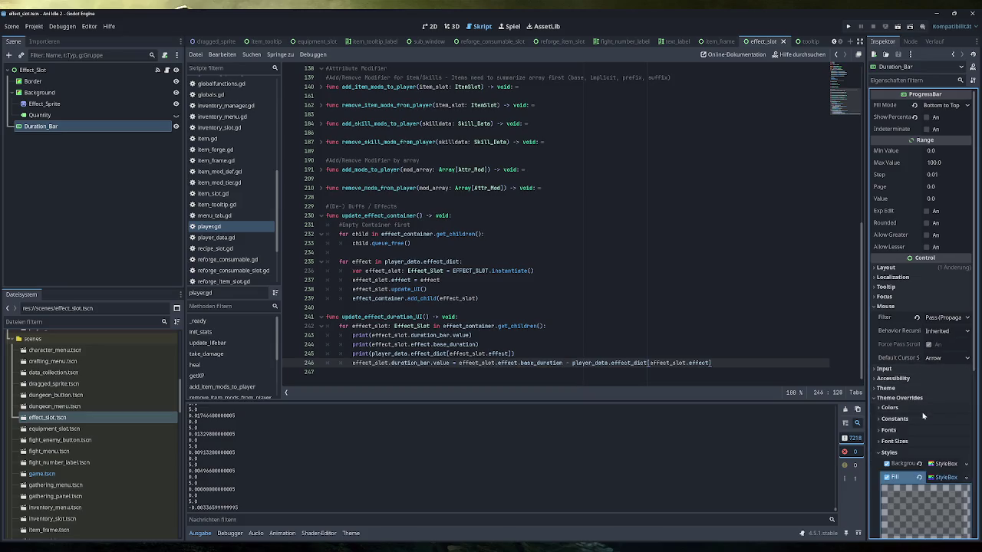
{"action": "scroll", "coordinate": [922, 380], "scroll_direction": "down", "scroll_amount": 2}
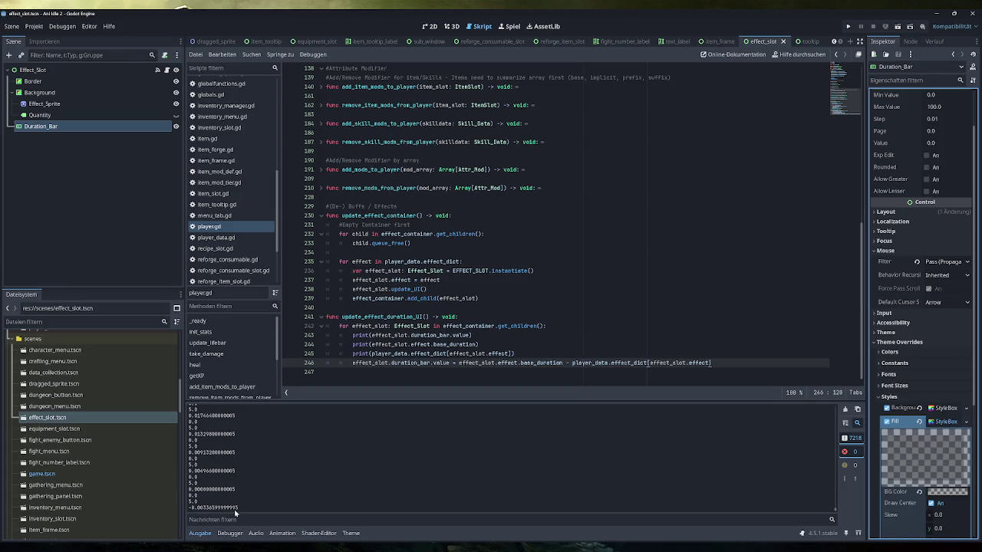
{"action": "scroll", "coordinate": [236, 508], "scroll_direction": "up", "scroll_amount": 3}
{"action": "scroll", "coordinate": [237, 503], "scroll_direction": "up", "scroll_amount": 5}
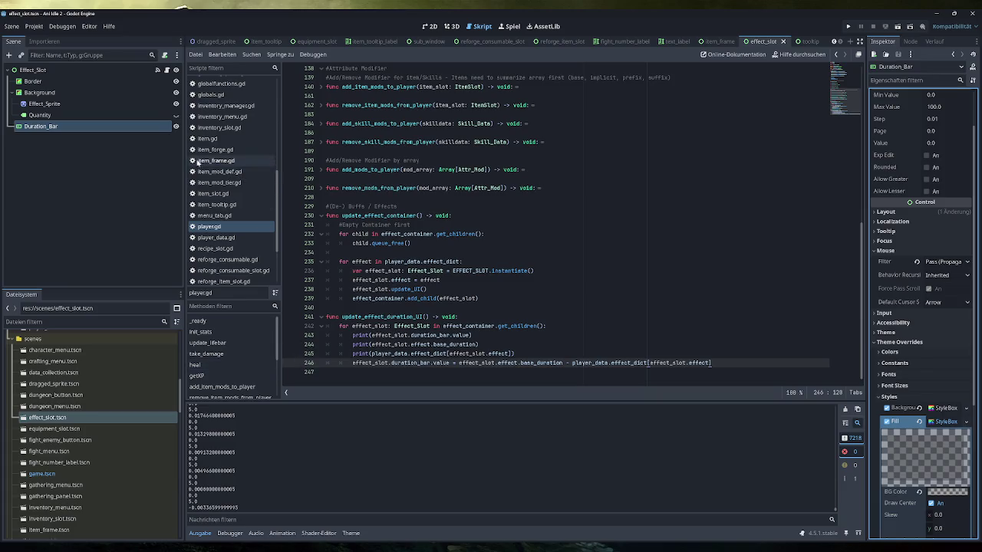
{"action": "scroll", "coordinate": [246, 198], "scroll_direction": "up", "scroll_amount": 3}
{"action": "left_click", "coordinate": [244, 135]}
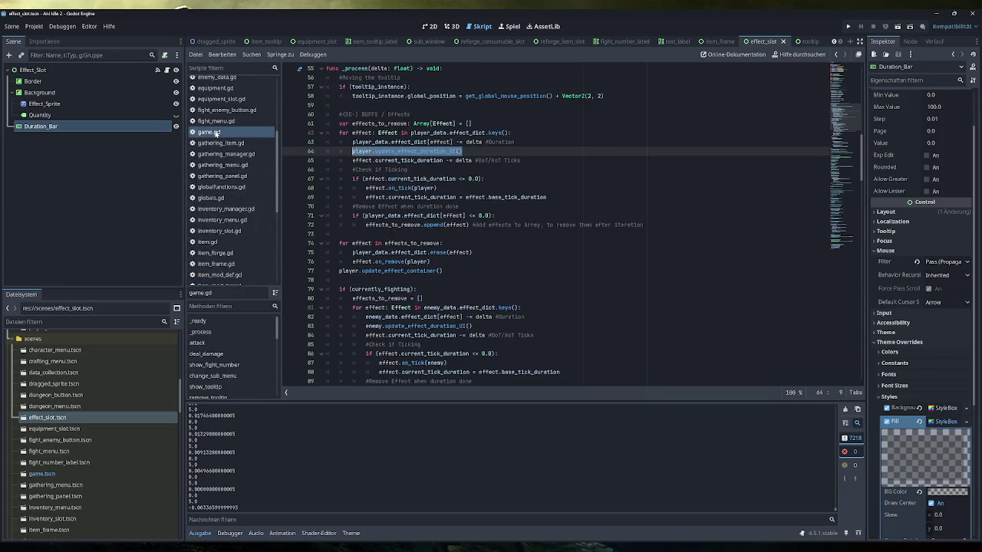
Return to player.gd and select the three debug print lines in update_effect_duration_UI
{"action": "left_click", "coordinate": [463, 151]}
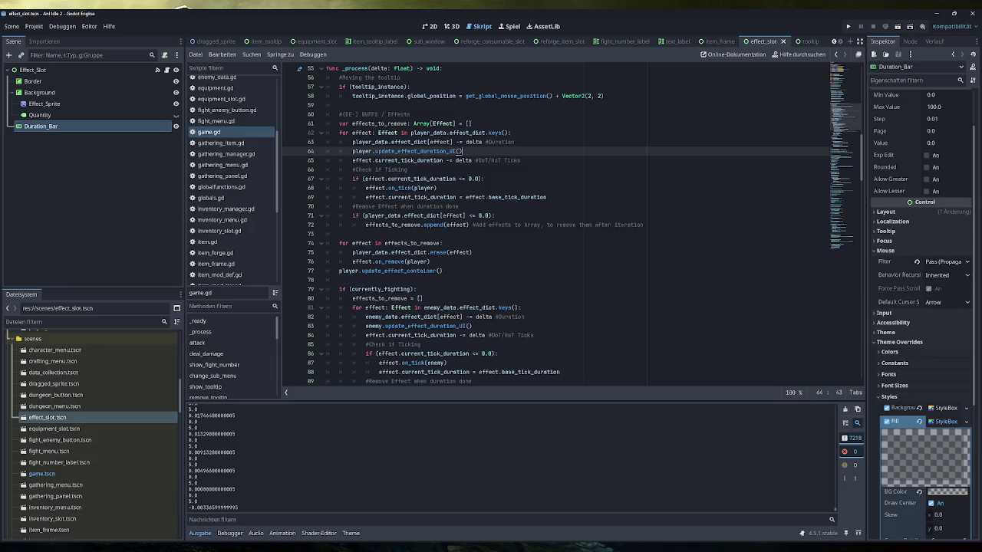
{"action": "scroll", "coordinate": [228, 215], "scroll_direction": "down", "scroll_amount": 4}
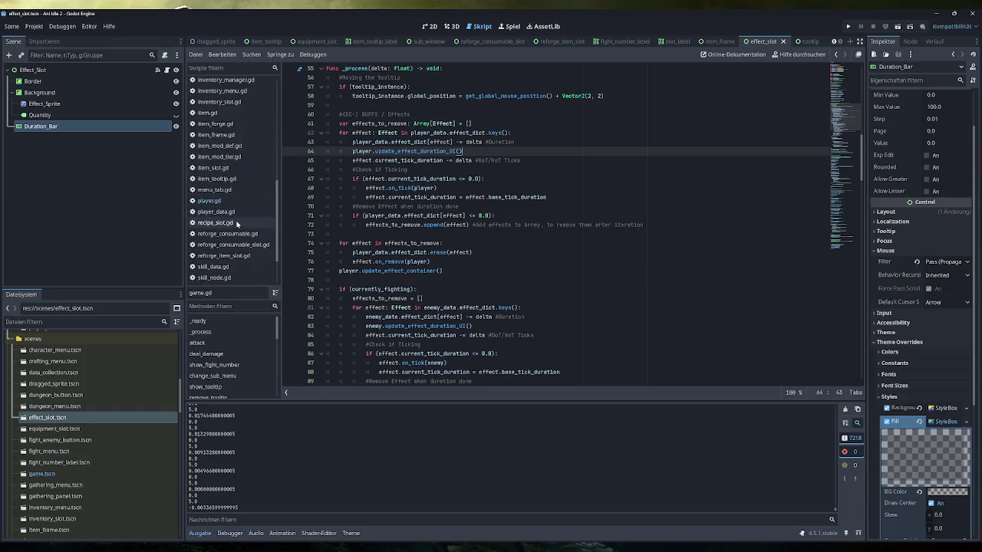
{"action": "left_click", "coordinate": [228, 202]}
{"action": "key", "text": "Up"}
{"action": "key", "text": "shift+Up"}
{"action": "key", "text": "shift+Up"}
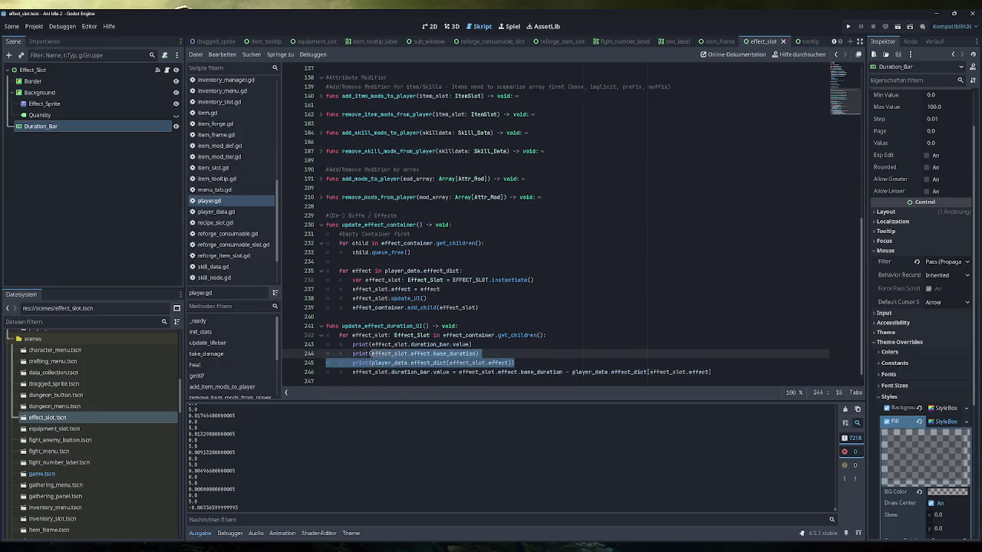
{"action": "key", "text": "shift+Home"}
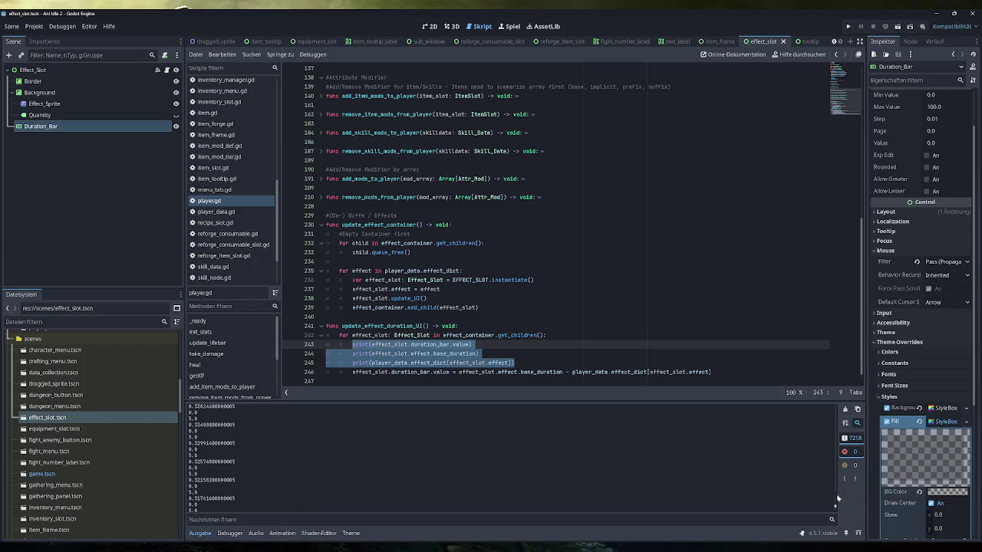
Relaunch the game with F5 and mark printed durations such as 4.98333333333333 in the output
{"action": "key", "text": "F5"}
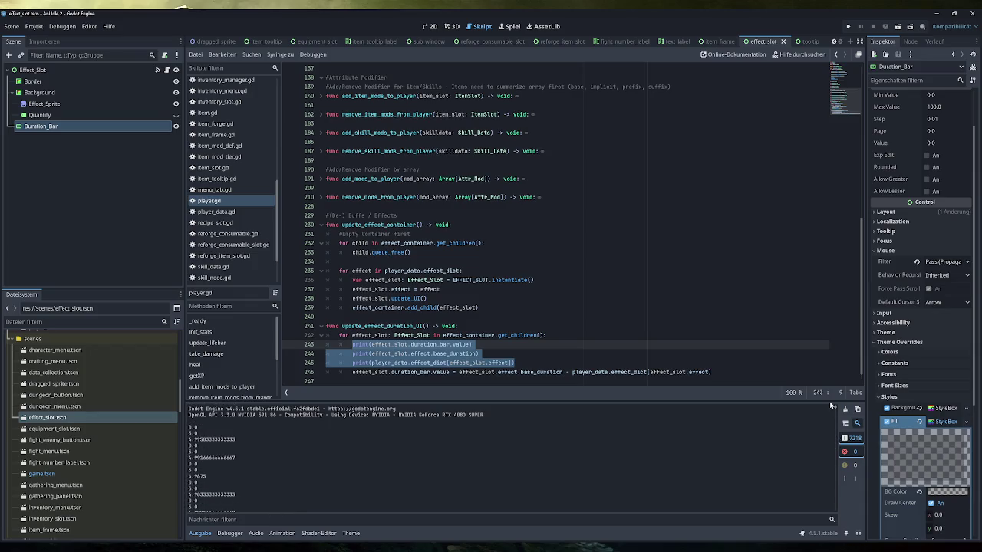
{"action": "left_click_drag", "start_coordinate": [189, 426], "coordinate": [196, 434]}
{"action": "left_click_drag", "start_coordinate": [250, 459], "coordinate": [188, 459]}
{"action": "left_click_drag", "start_coordinate": [236, 494], "coordinate": [188, 495]}
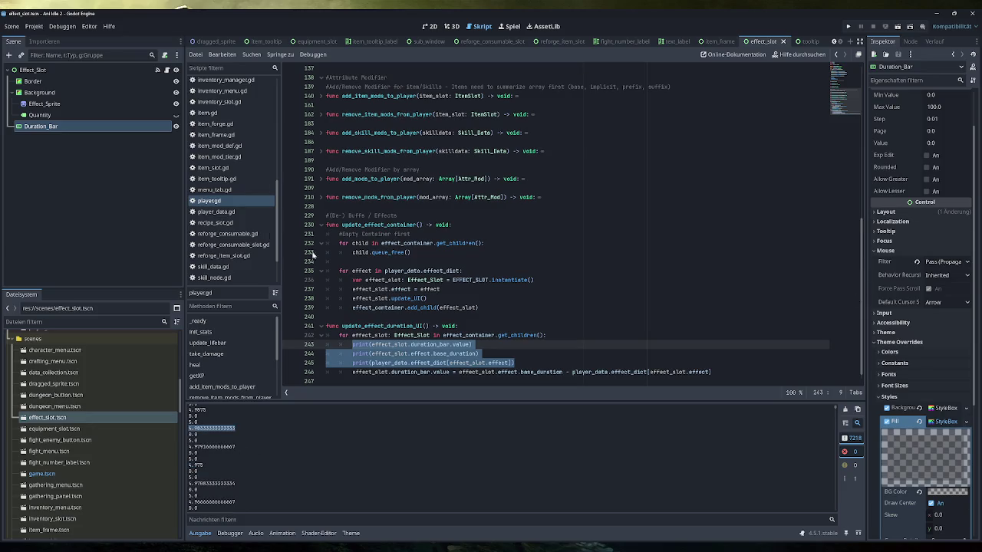
{"action": "scroll", "coordinate": [924, 144], "scroll_direction": "up", "scroll_amount": 2}
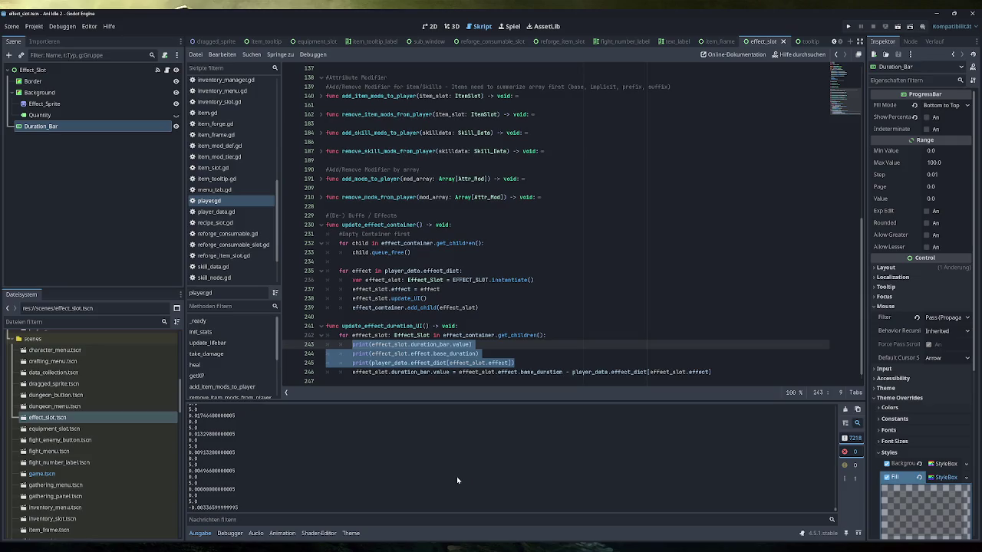
{"action": "left_click", "coordinate": [458, 372]}
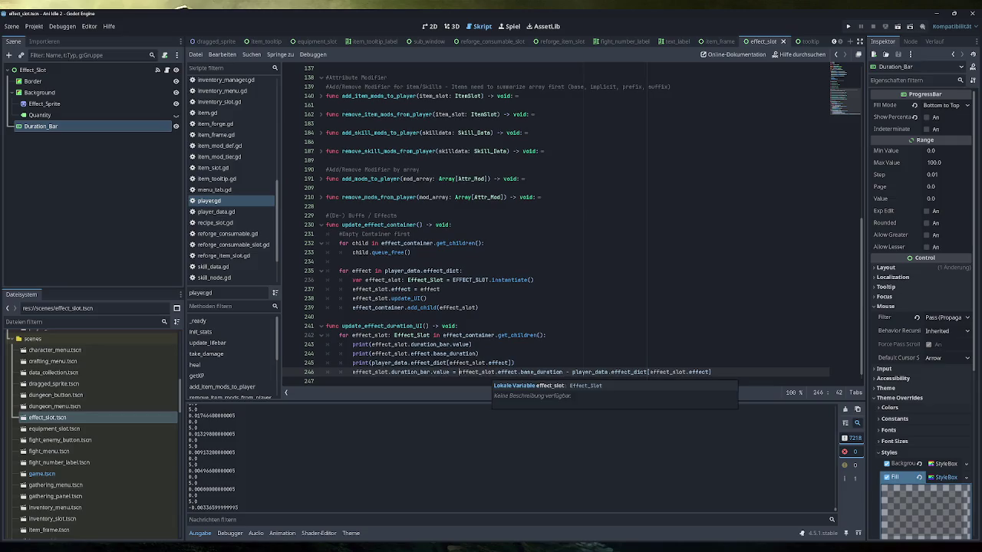
Hard-code the duration bar value on line 246 to 2, then save and run the game
{"action": "type", "text": "2("}
{"action": "key", "text": "F5"}
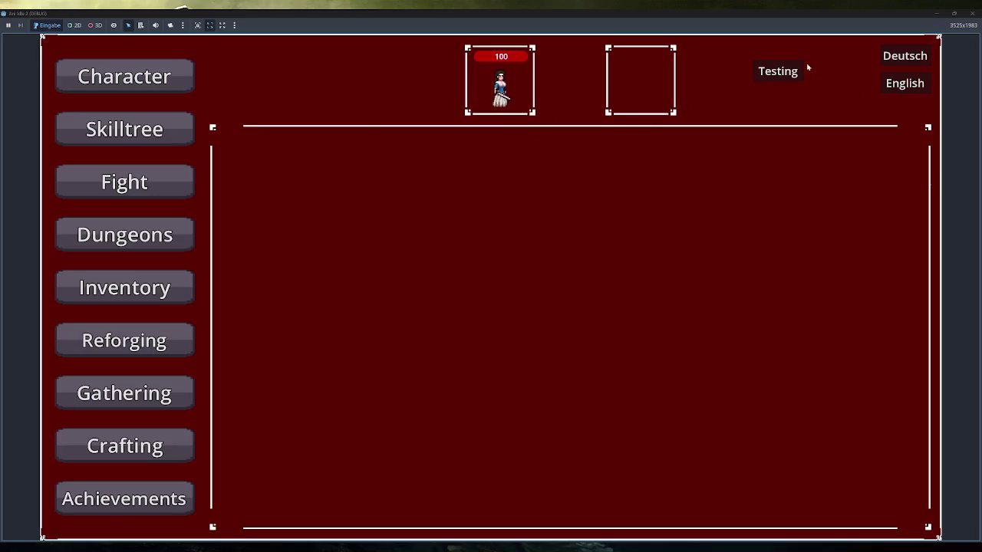
Apply the test buff in the running game, check the buff icon's tooltip, then close the game
{"action": "left_click", "coordinate": [778, 71]}
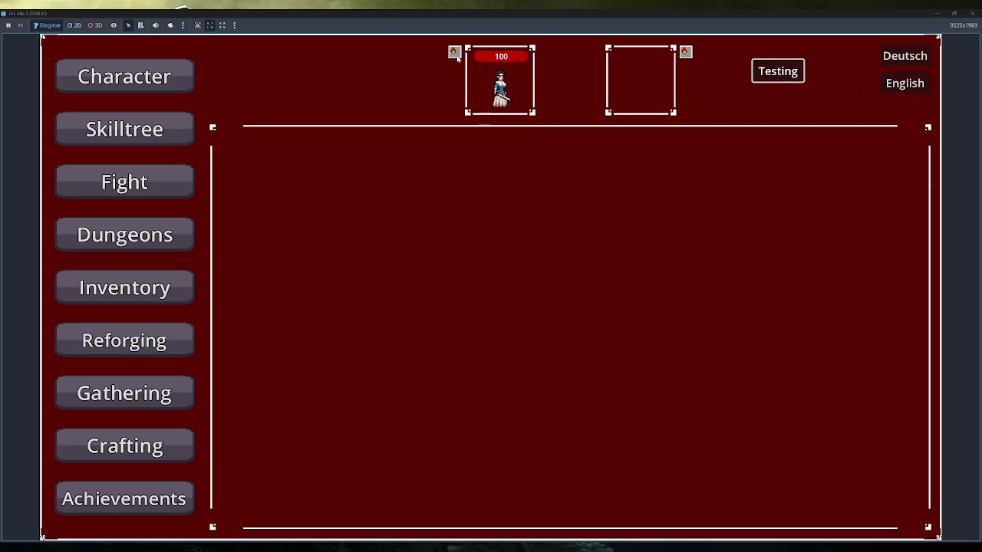
{"action": "mouse_move", "coordinate": [685, 52]}
{"action": "key", "text": "alt+F4"}
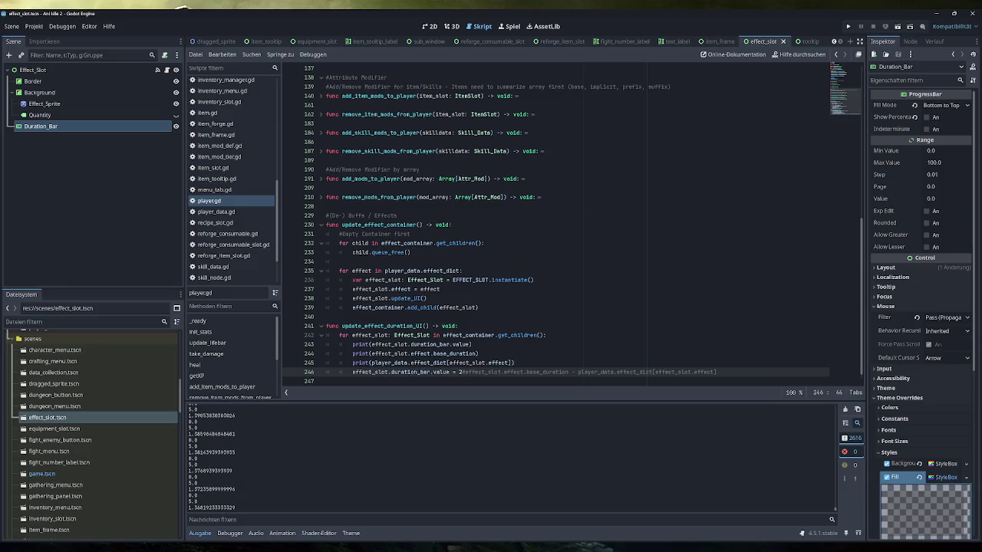
Change the duration bar value on line 246 to 2.0 and run the game
{"action": "scroll", "coordinate": [556, 226], "scroll_direction": "down", "scroll_amount": 1}
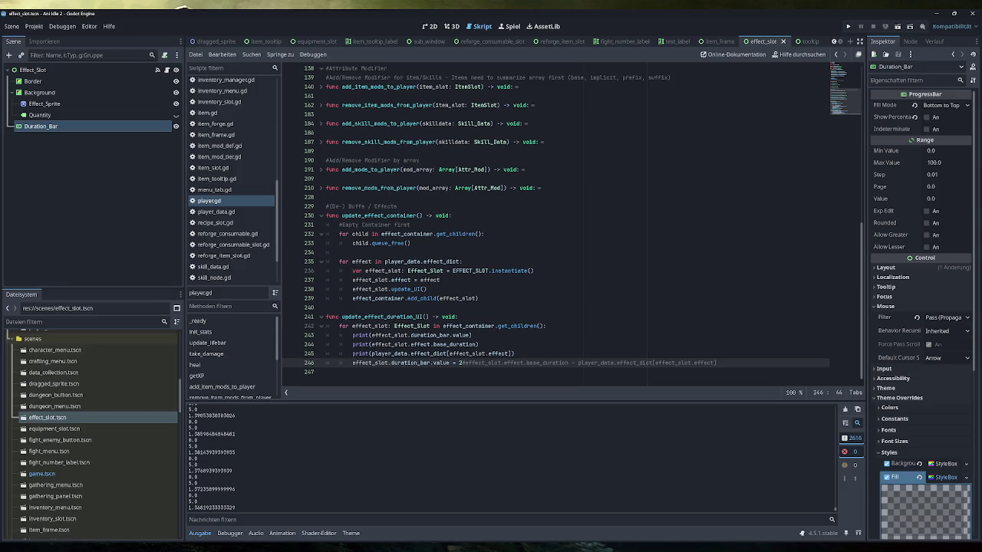
{"action": "type", "text": ".0"}
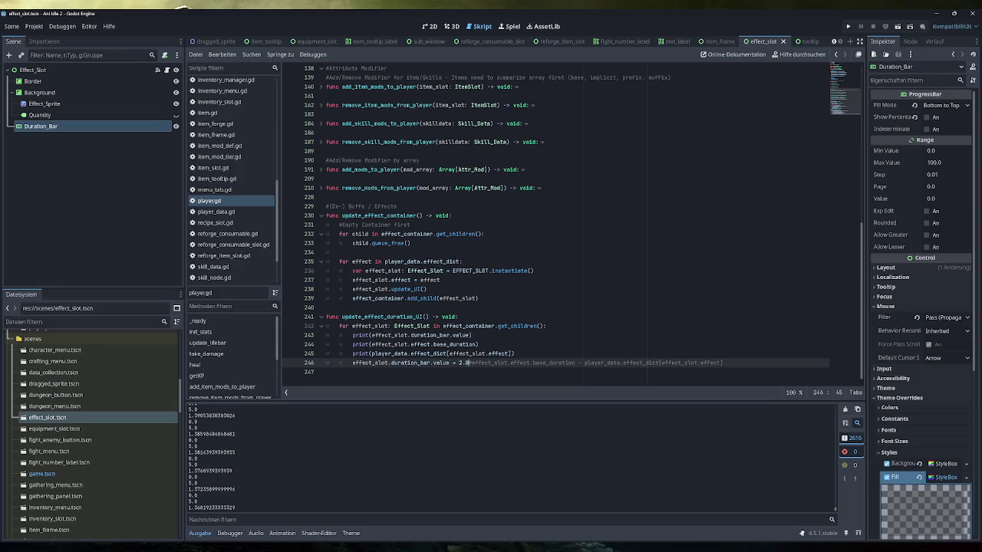
{"action": "left_click", "coordinate": [847, 26]}
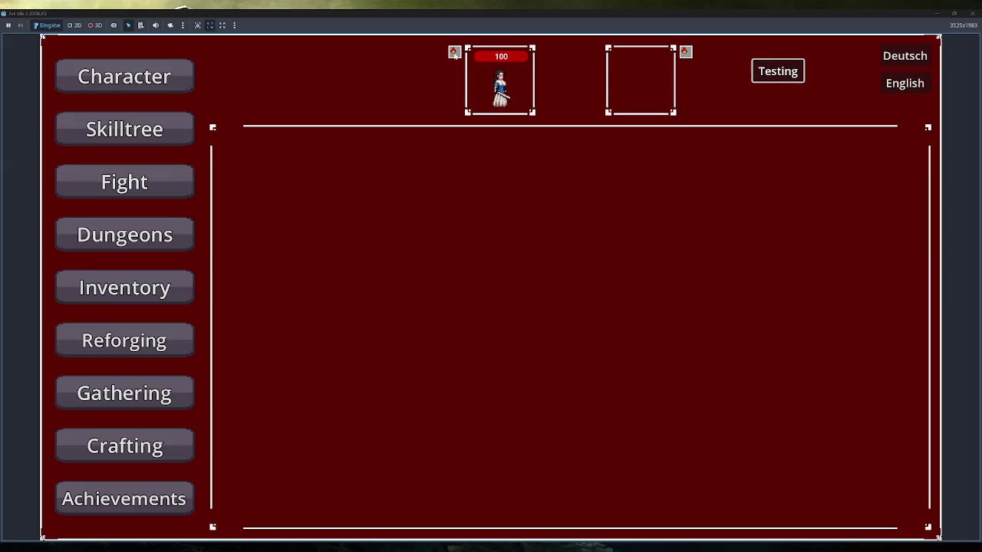
Close the game, mark the 0.0 output line, and select line 243's duration_bar print statement
{"action": "left_click", "coordinate": [971, 13]}
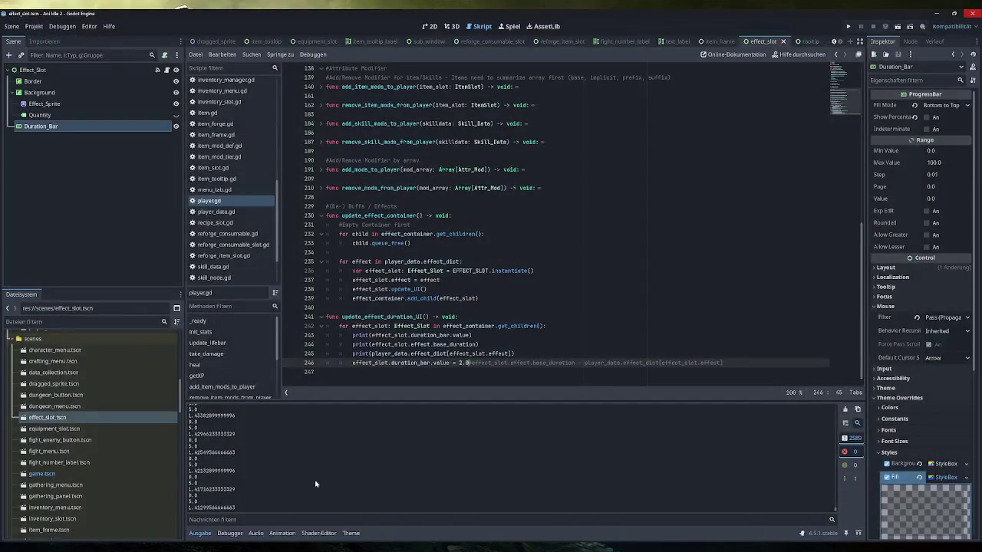
{"action": "double_click", "coordinate": [194, 495]}
{"action": "left_click_drag", "start_coordinate": [471, 335], "coordinate": [340, 335]}
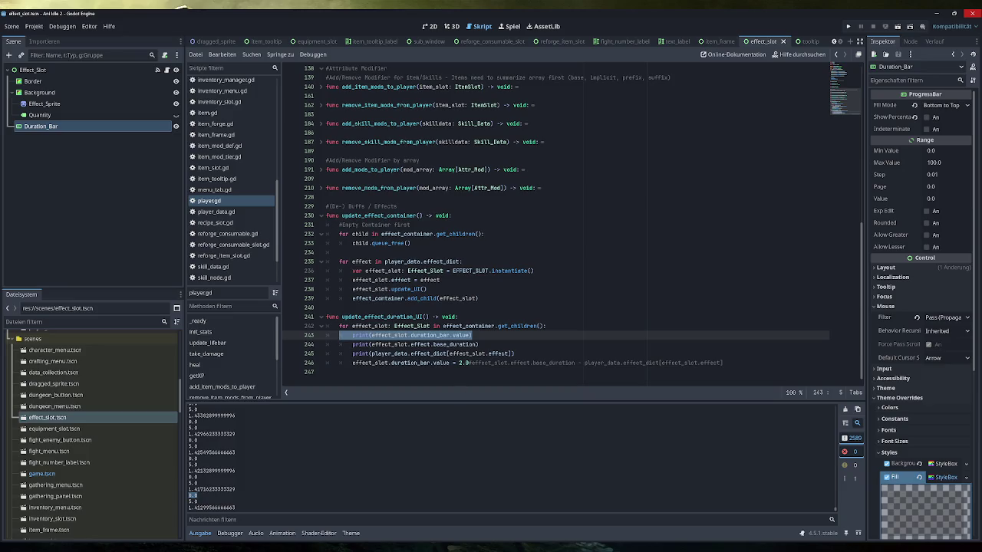
Copy line 243's print statement, paste it as line 247 below the value assignment, and save
{"action": "left_click_drag", "start_coordinate": [471, 335], "coordinate": [352, 336]}
{"action": "key", "text": "ctrl+c"}
{"action": "left_click", "coordinate": [723, 363]}
{"action": "key", "text": "Return"}
{"action": "key", "text": "ctrl+v"}
{"action": "key", "text": "ctrl+s"}
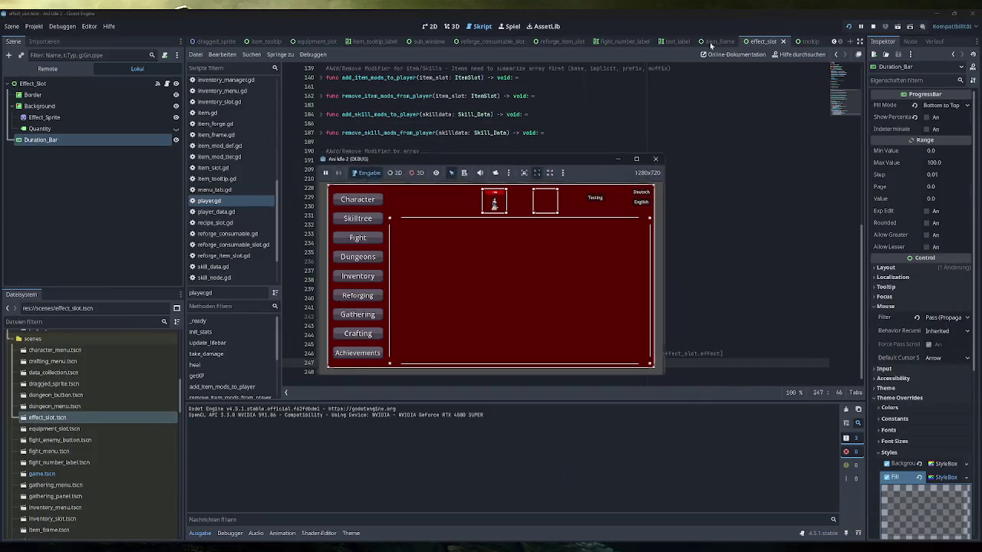
Apply the test buff, stop the game, relaunch it with F5, and mark the first three printed values
{"action": "left_click", "coordinate": [606, 198]}
{"action": "key", "text": "F8"}
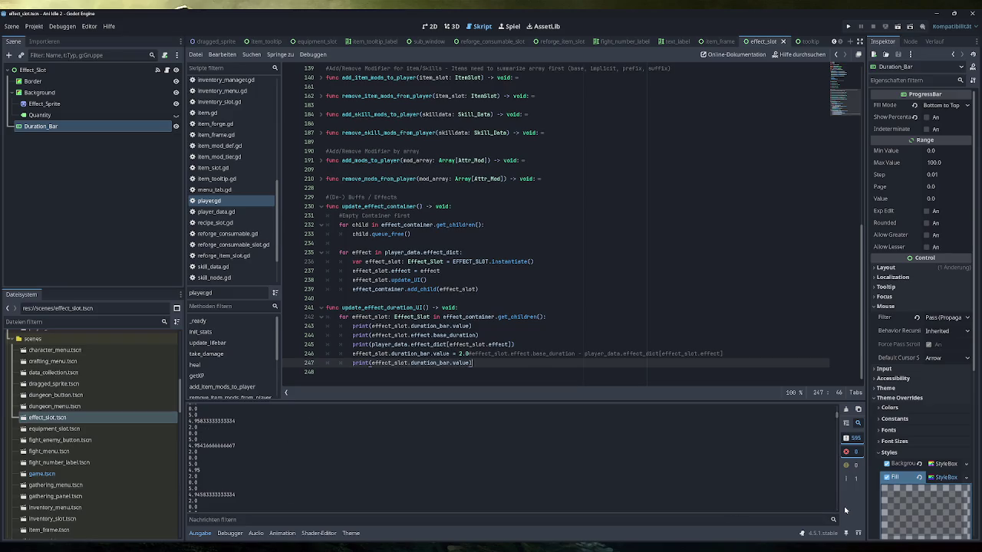
{"action": "key", "text": "F5"}
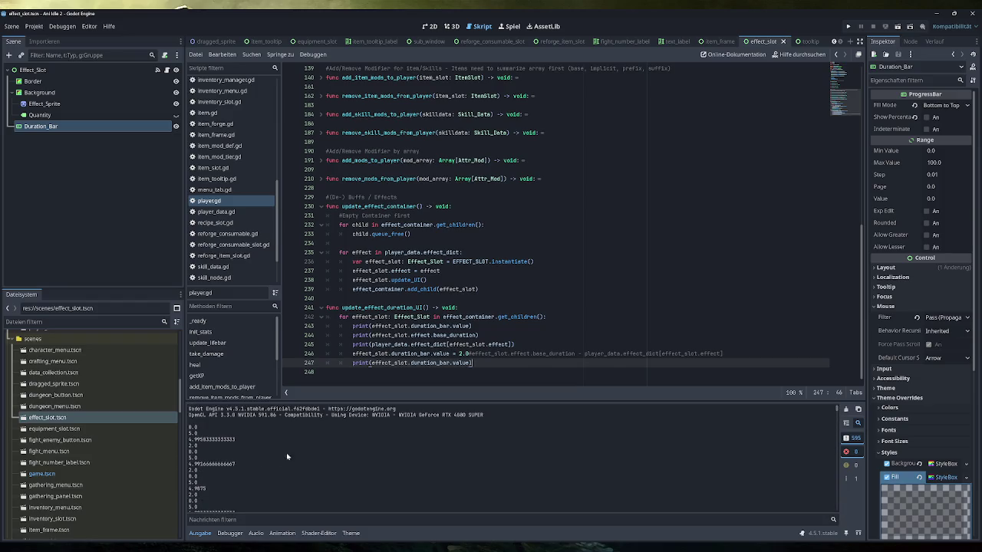
{"action": "left_click_drag", "start_coordinate": [238, 441], "coordinate": [189, 426]}
{"action": "left_click", "coordinate": [203, 447]}
{"action": "double_click", "coordinate": [193, 458]}
{"action": "left_click", "coordinate": [200, 448]}
{"action": "left_click_drag", "start_coordinate": [201, 449], "coordinate": [190, 427]}
{"action": "left_click_drag", "start_coordinate": [235, 464], "coordinate": [189, 452]}
{"action": "scroll", "coordinate": [230, 168], "scroll_direction": "up", "scroll_amount": 5}
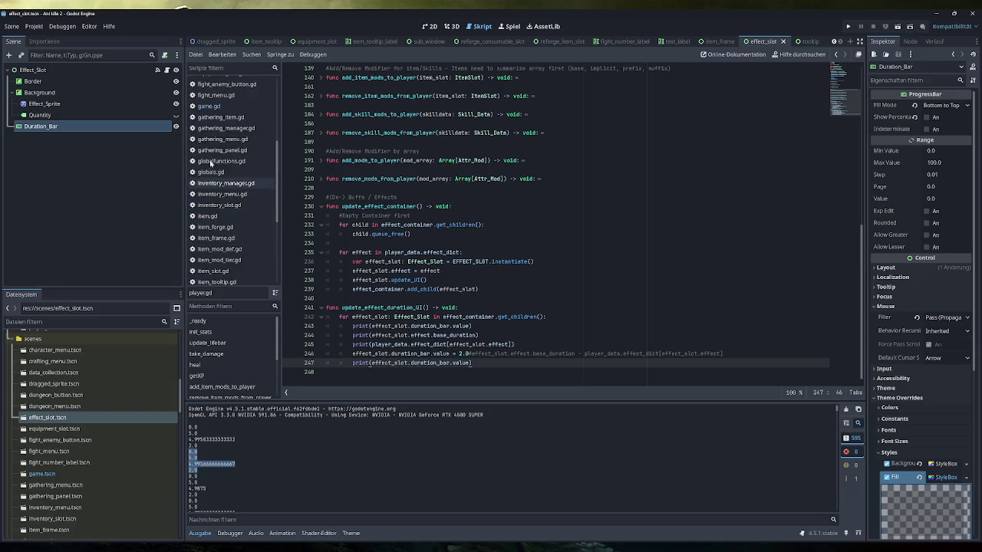
{"action": "left_click", "coordinate": [227, 107]}
{"action": "left_click", "coordinate": [442, 271]}
{"action": "key", "text": "shift+Home"}
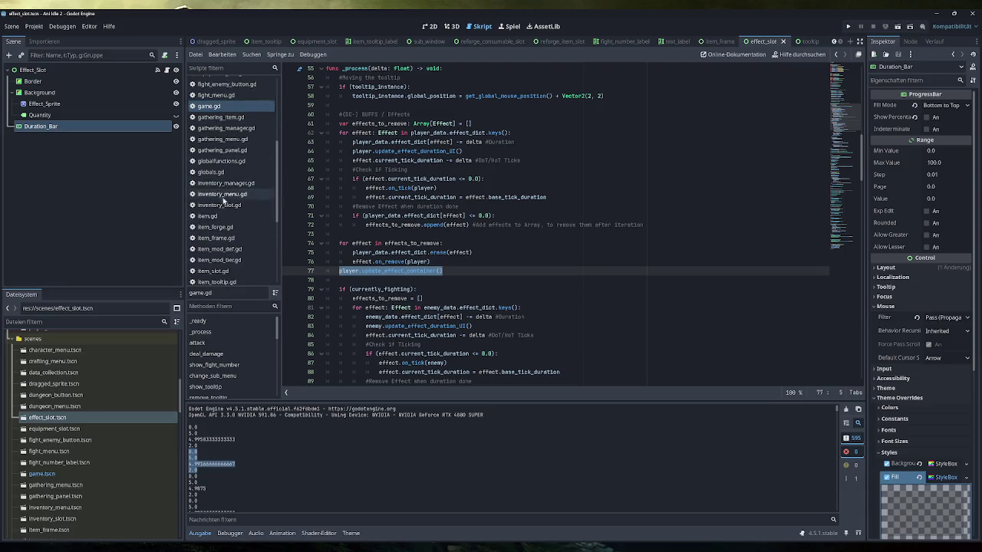
{"action": "scroll", "coordinate": [223, 260], "scroll_direction": "down", "scroll_amount": 5}
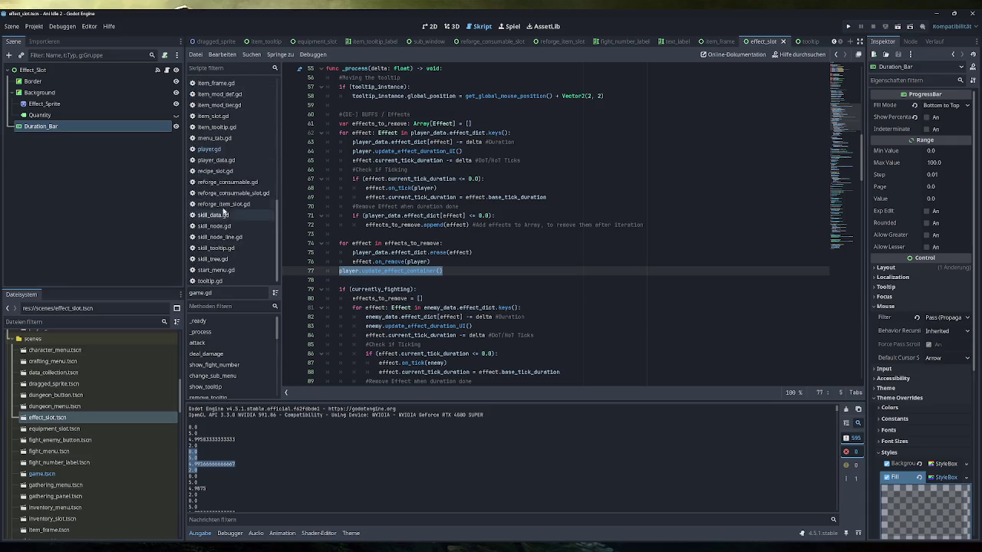
{"action": "left_click", "coordinate": [221, 152]}
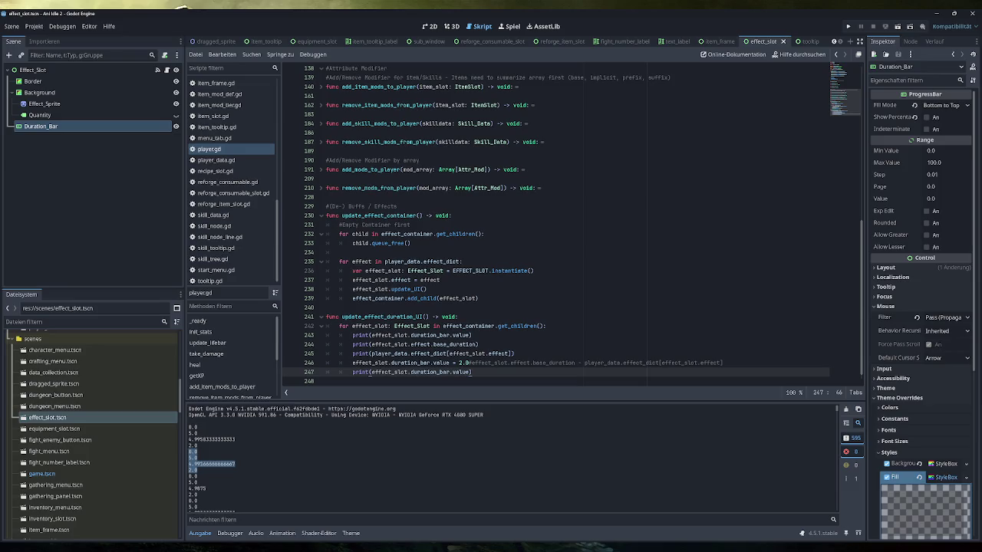
Inspect the EFFECT_SLOT instantiate line 236 in player.gd, then switch to game.gd's _process code
{"action": "mouse_move", "coordinate": [469, 271]}
{"action": "left_click_drag", "start_coordinate": [534, 270], "coordinate": [353, 271]}
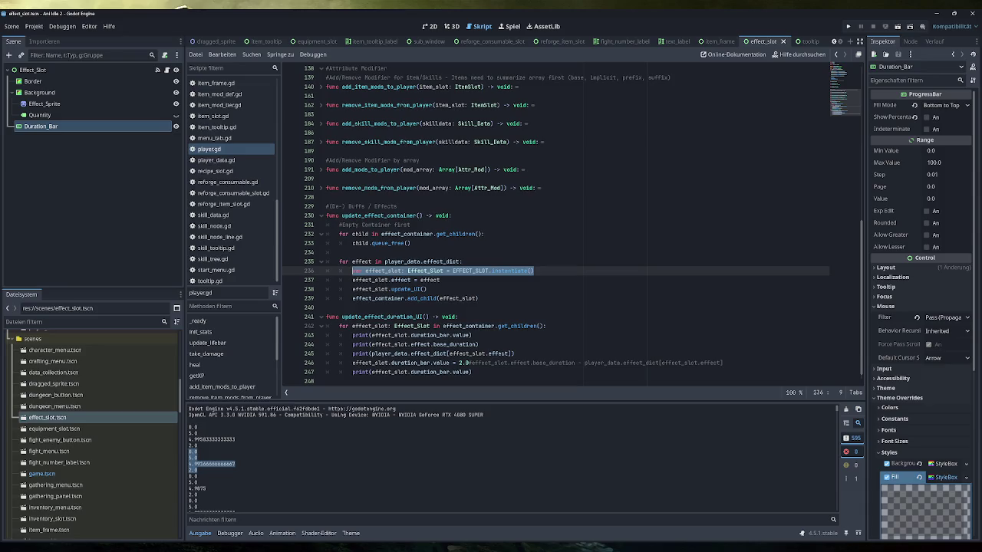
{"action": "scroll", "coordinate": [230, 193], "scroll_direction": "up", "scroll_amount": 5}
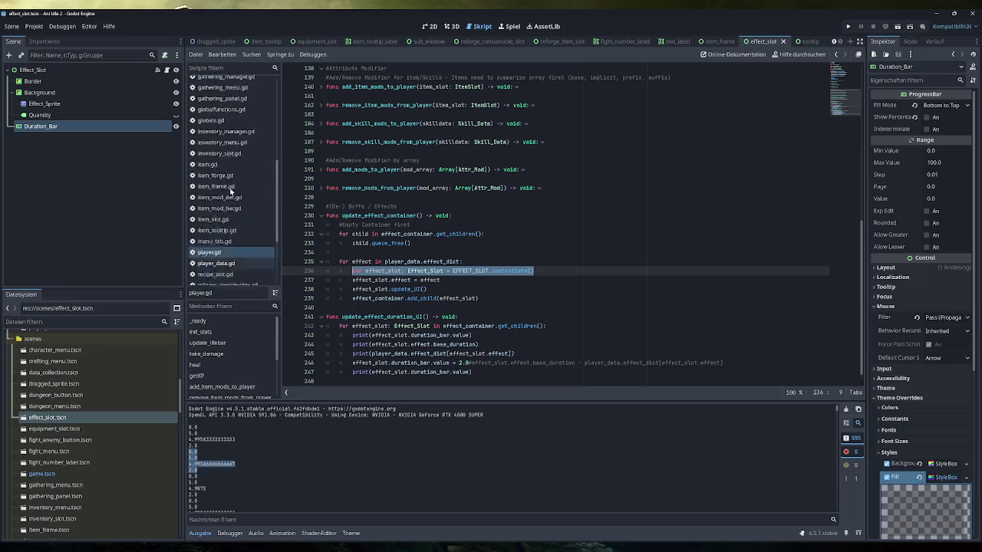
{"action": "left_click", "coordinate": [220, 107]}
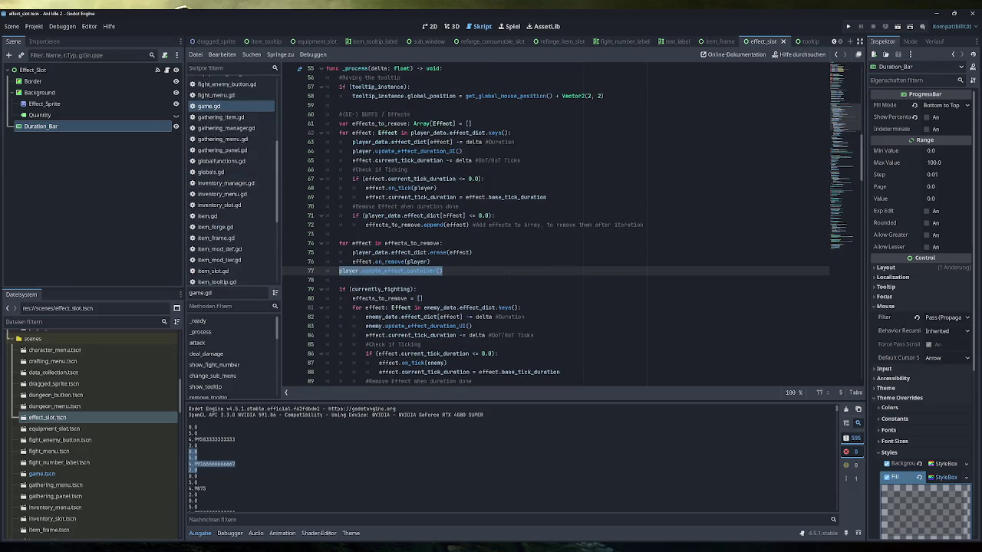
Select line 77's player.update_effect_container() call and indent it toward the removal loop
{"action": "left_click", "coordinate": [443, 271]}
{"action": "left_click_drag", "start_coordinate": [442, 271], "coordinate": [339, 271]}
{"action": "mouse_move", "coordinate": [387, 289]}
{"action": "scroll", "coordinate": [571, 225], "scroll_direction": "up", "scroll_amount": 1}
{"action": "mouse_move", "coordinate": [406, 188]}
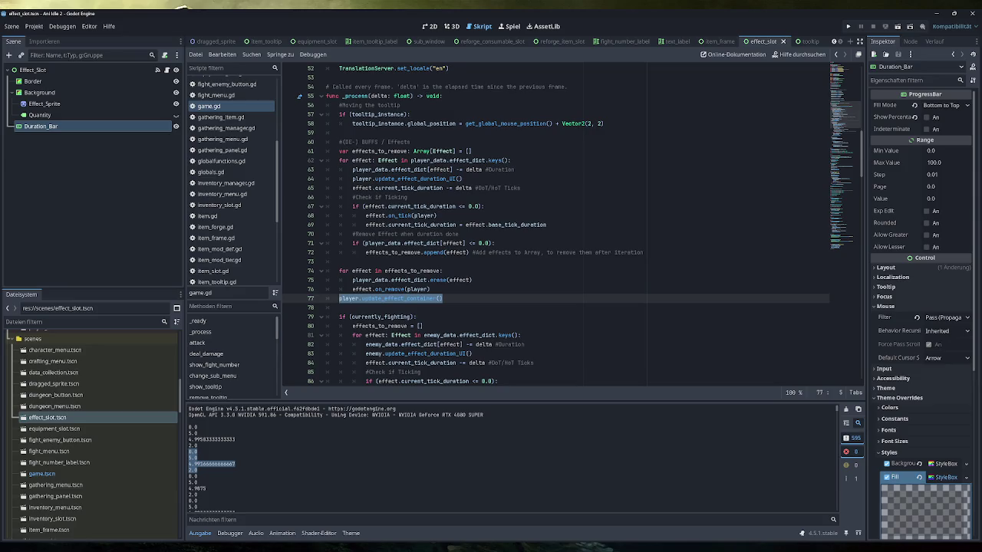
{"action": "key", "text": "Left"}
{"action": "key", "text": "Tab"}
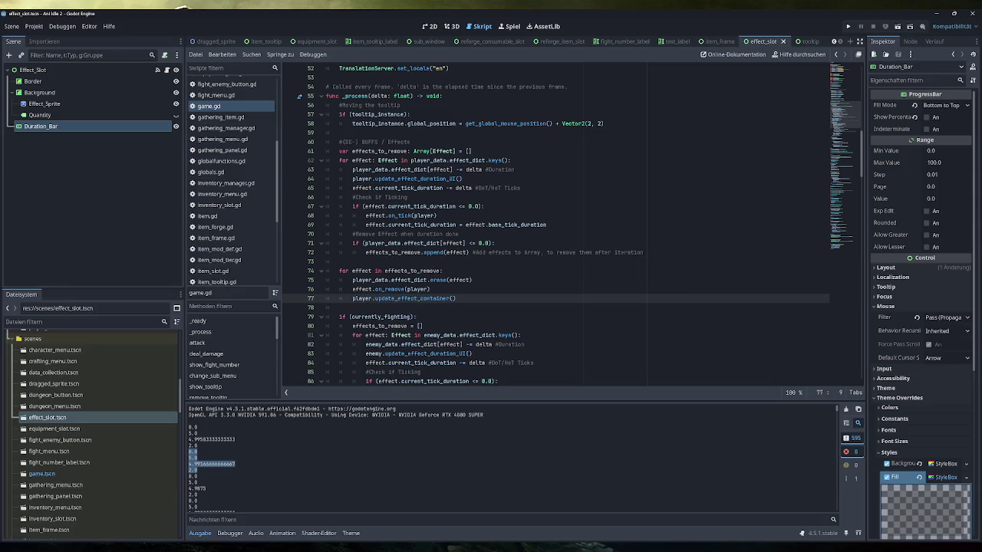
{"action": "key", "text": "End"}
{"action": "key", "text": "ctrl+shift+Left"}
{"action": "key", "text": "ctrl+shift+Left"}
{"action": "key", "text": "ctrl+shift+Left"}
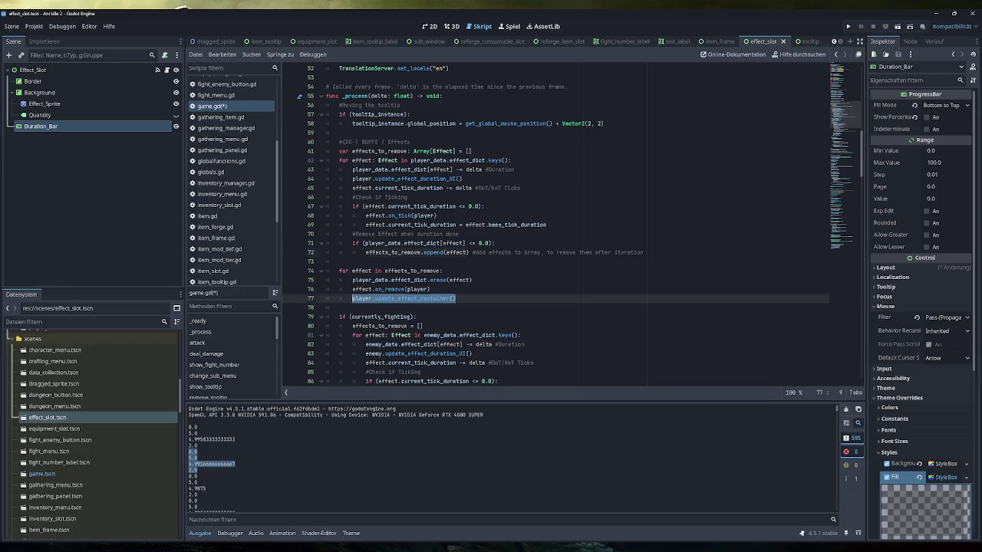
Paste the call on a new line 73, then drag it down into the effects_to_remove loop
{"action": "left_click", "coordinate": [422, 252]}
{"action": "key", "text": "End"}
{"action": "key", "text": "Return"}
{"action": "key", "text": "ctrl+v"}
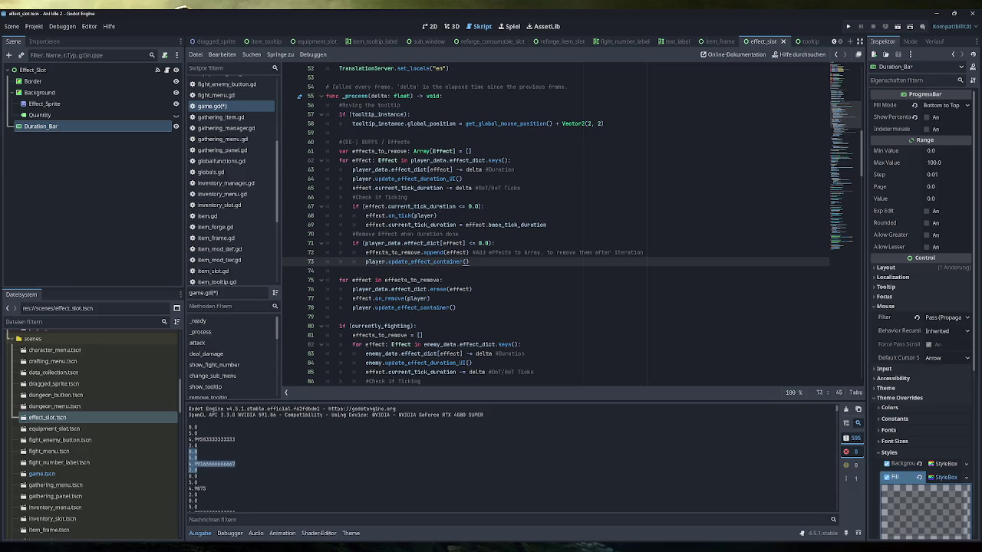
{"action": "left_click_drag", "start_coordinate": [469, 262], "coordinate": [261, 266]}
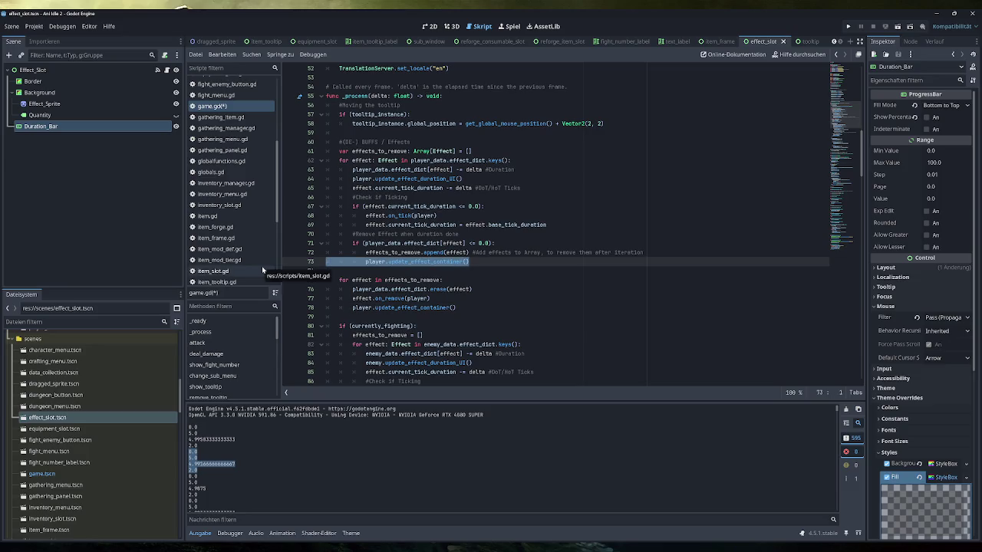
{"action": "left_click_drag", "start_coordinate": [330, 262], "coordinate": [355, 299]}
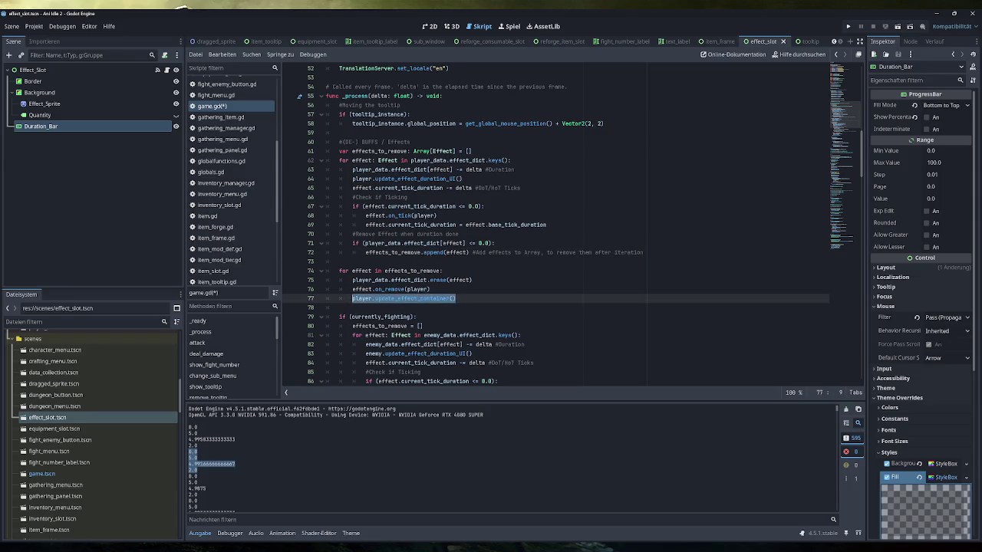
{"action": "mouse_move", "coordinate": [400, 215]}
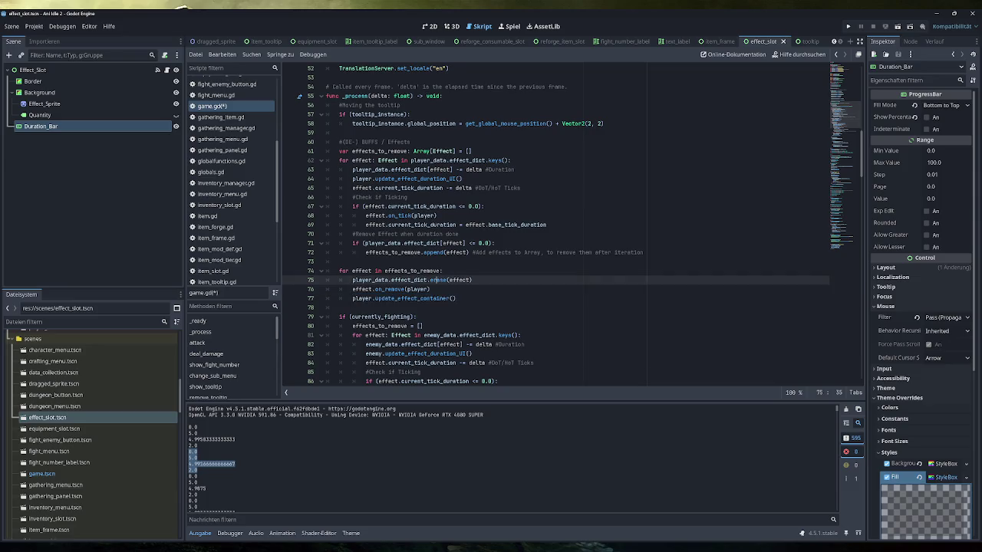
{"action": "left_click", "coordinate": [456, 299]}
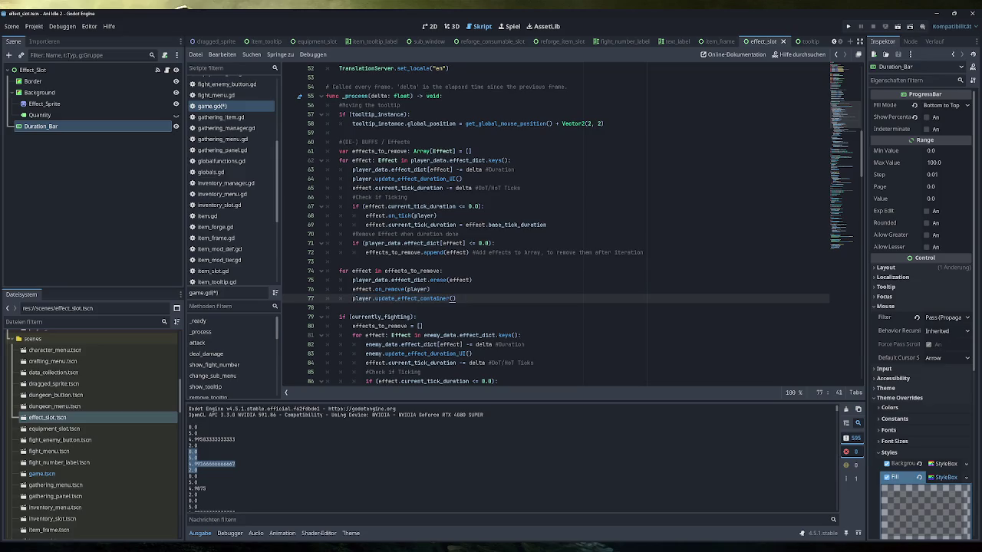
Jump to add_effect_to_char, then launch, maximize, and close the game to test effects
{"action": "left_click", "coordinate": [843, 233]}
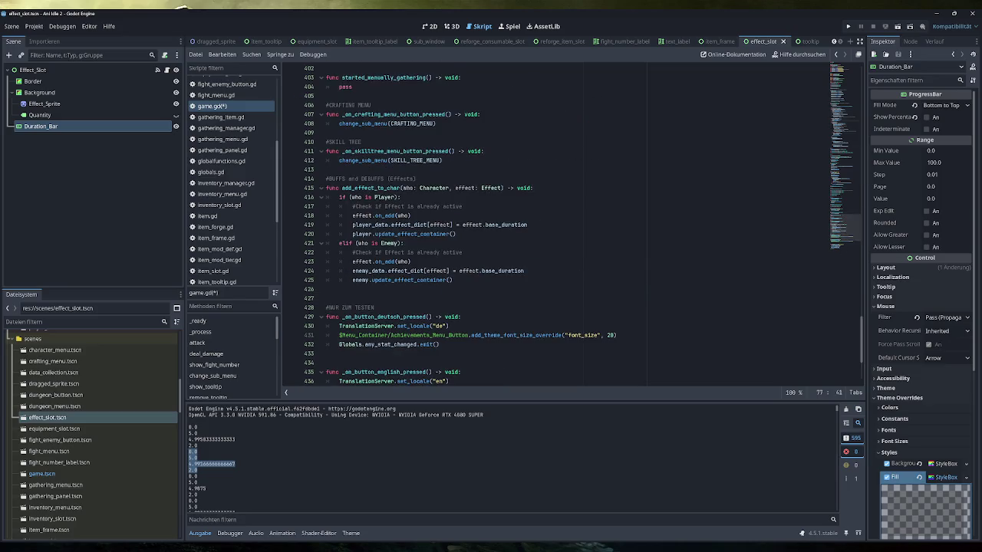
{"action": "left_click", "coordinate": [847, 26]}
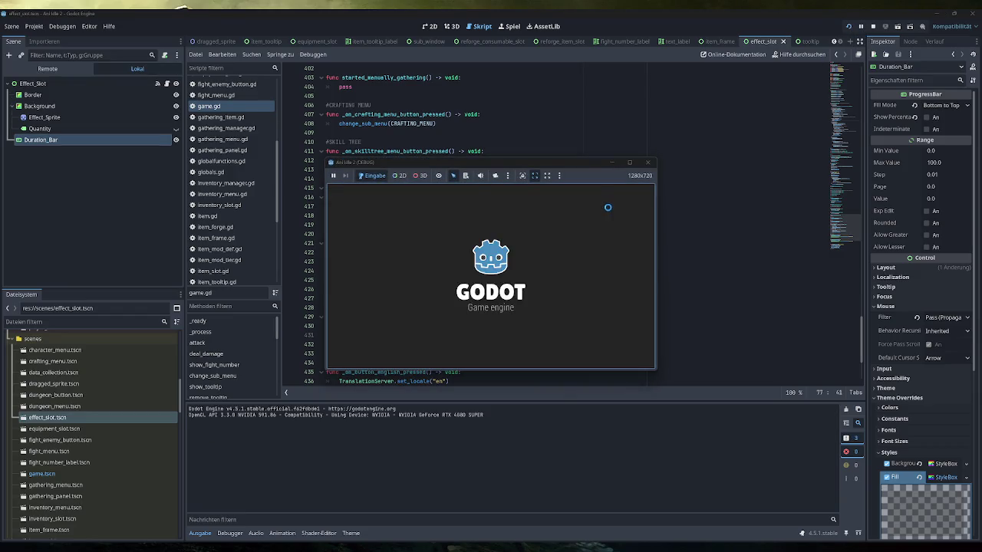
{"action": "double_click", "coordinate": [582, 165]}
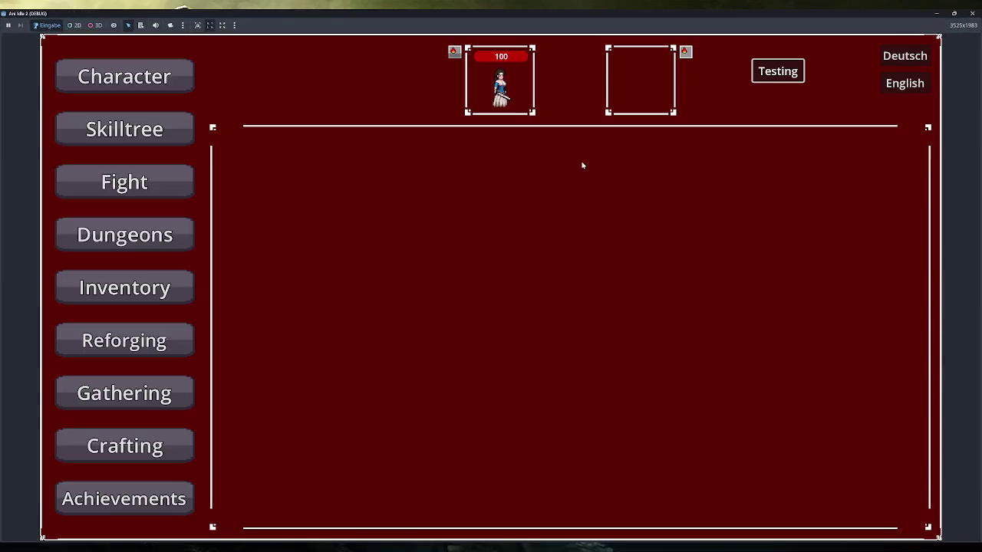
{"action": "mouse_move", "coordinate": [462, 60]}
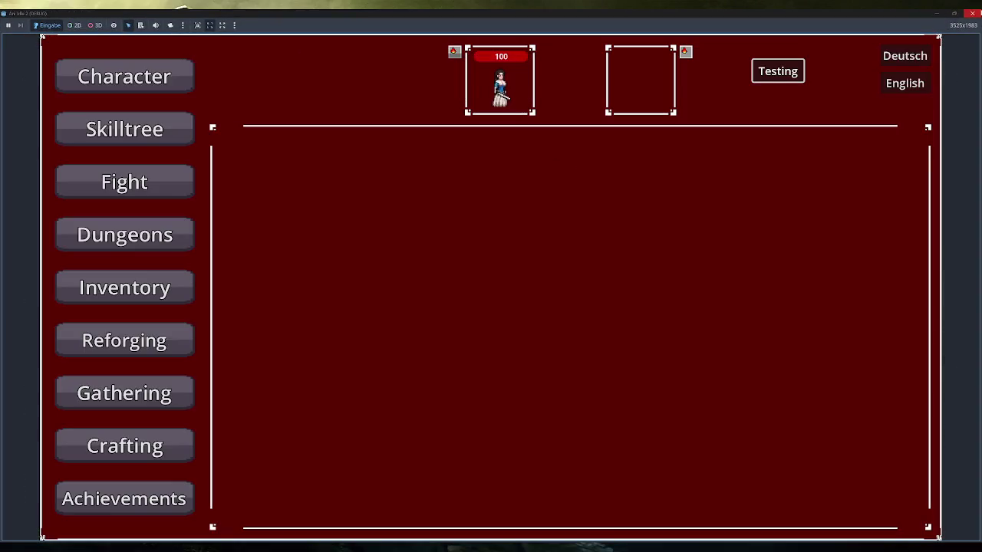
{"action": "key", "text": "alt+F4"}
In player.gd, delete the 2.0 placeholder and the debug print lines, save, and rerun the game
{"action": "scroll", "coordinate": [230, 172], "scroll_direction": "down", "scroll_amount": 3}
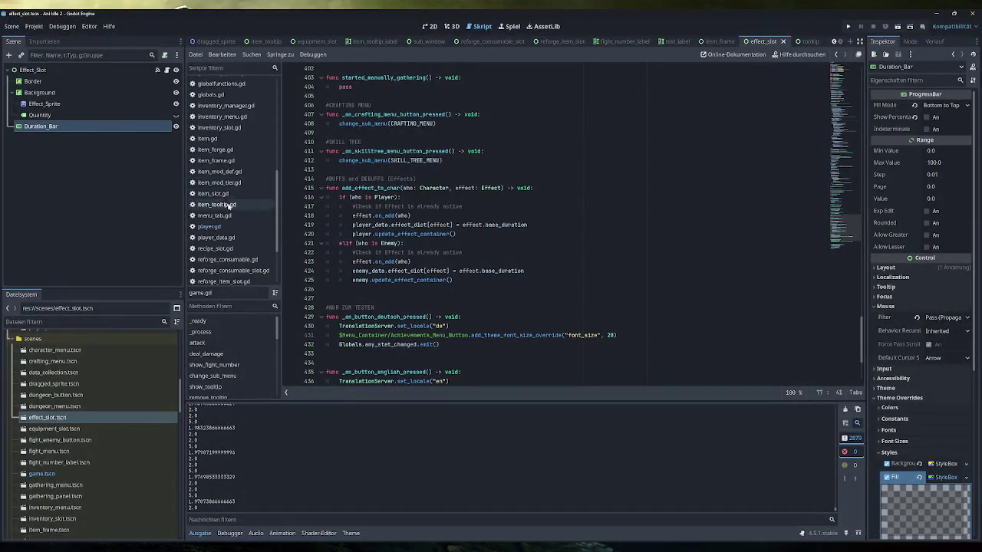
{"action": "left_click", "coordinate": [209, 226]}
{"action": "left_click", "coordinate": [469, 363]}
{"action": "key", "text": "BackSpace"}
{"action": "key", "text": "BackSpace"}
{"action": "key", "text": "BackSpace"}
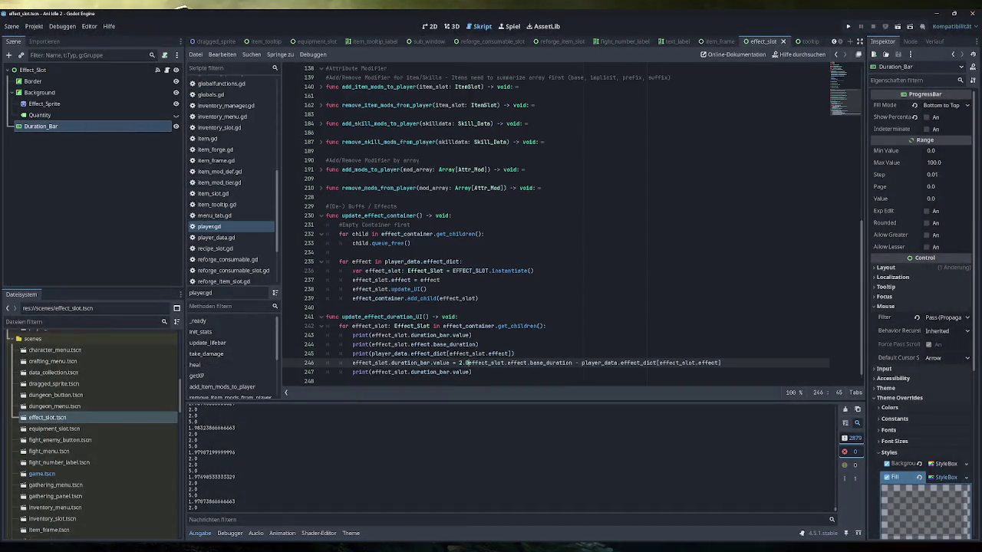
{"action": "triple_click", "coordinate": [414, 372]}
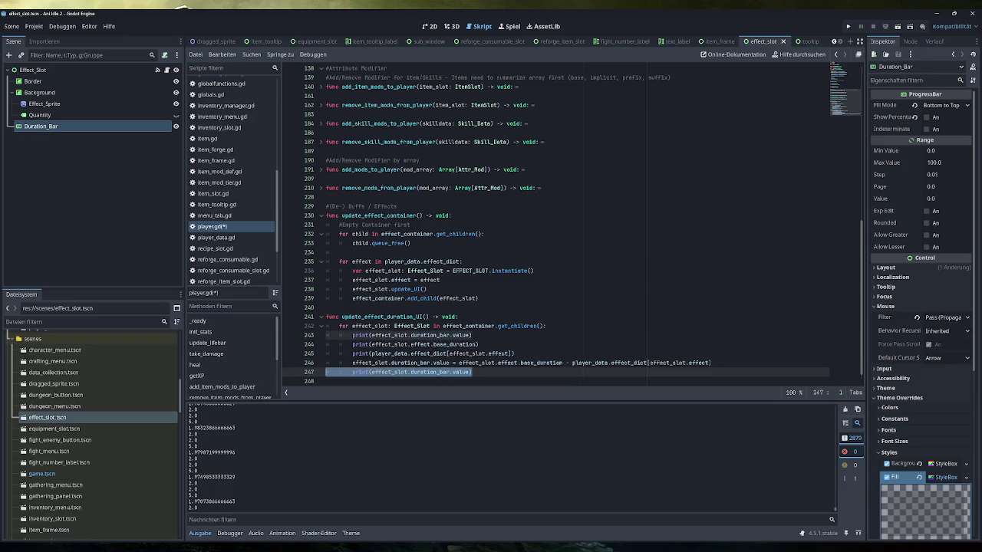
{"action": "key", "text": "BackSpace"}
{"action": "mouse_move", "coordinate": [409, 344]}
{"action": "left_mouse_down"}
{"action": "mouse_move", "coordinate": [514, 345]}
{"action": "mouse_move", "coordinate": [546, 317]}
{"action": "left_mouse_up"}
{"action": "key", "text": "BackSpace"}
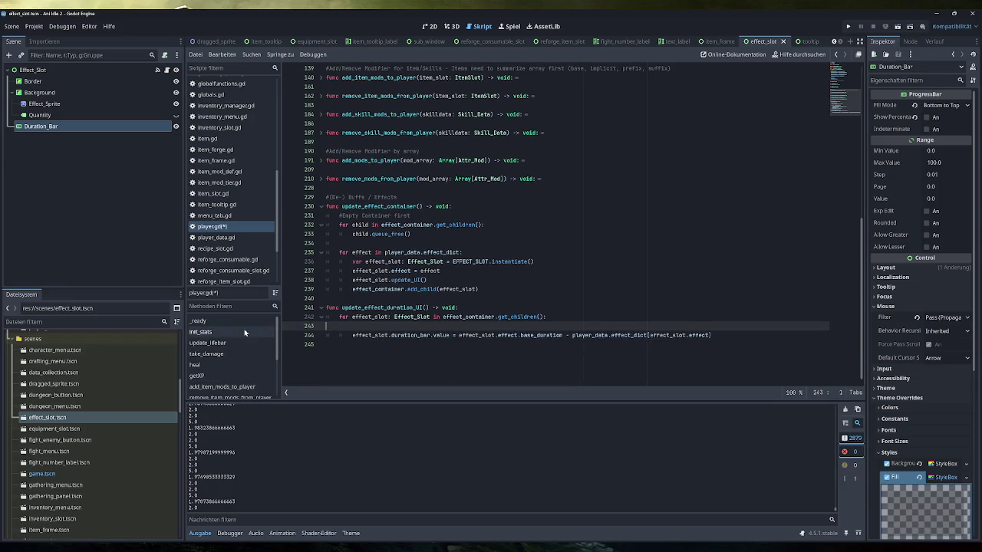
{"action": "key", "text": "ctrl+s"}
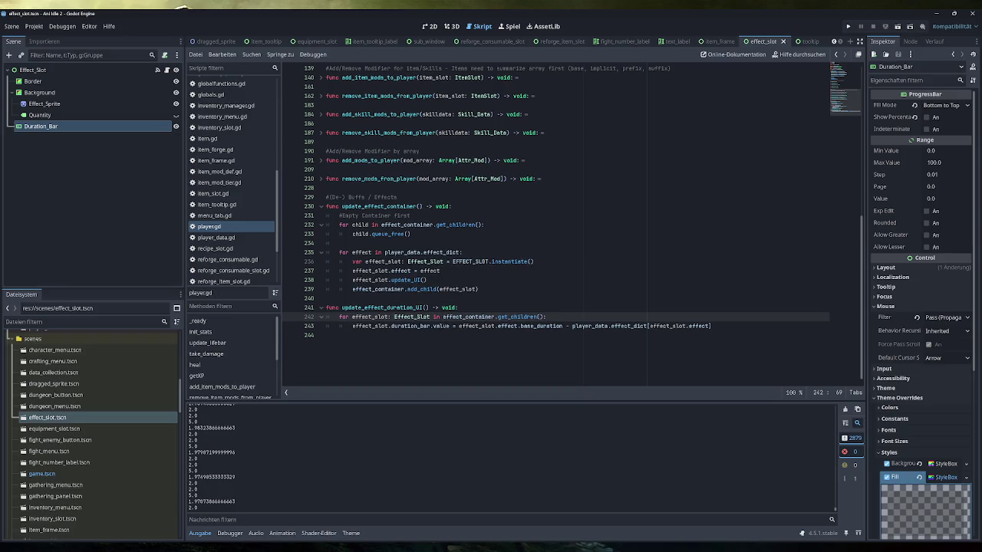
{"action": "left_click", "coordinate": [849, 26]}
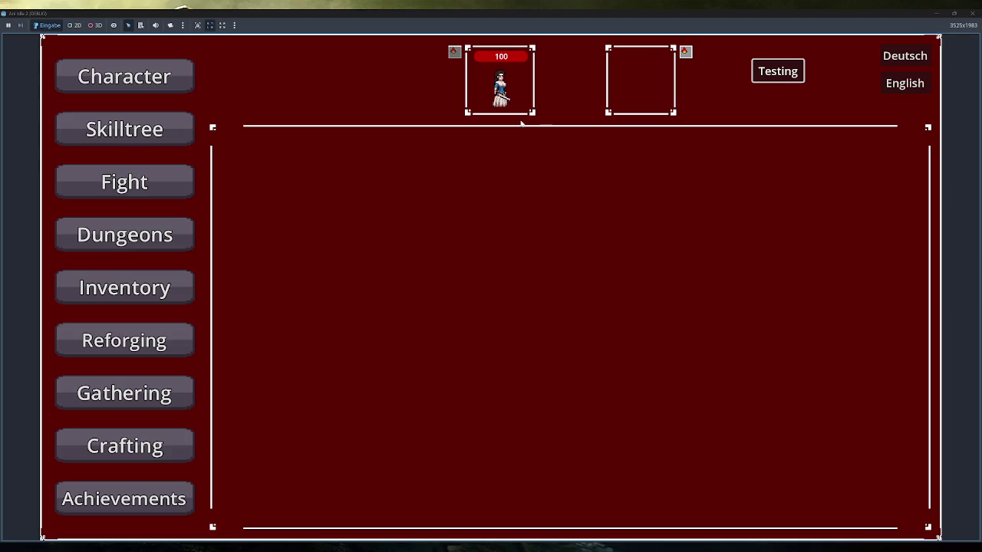
Apply the Testing buff 18 times so effect icons stack beside both character portraits
{"action": "left_click", "coordinate": [779, 72]}
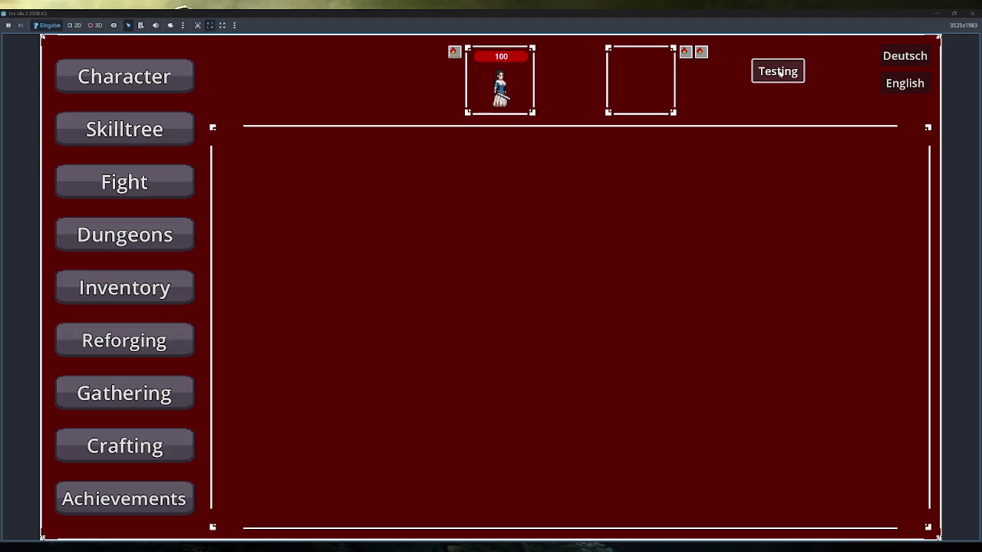
{"action": "left_click", "coordinate": [779, 71]}
{"action": "left_click", "coordinate": [779, 71]}
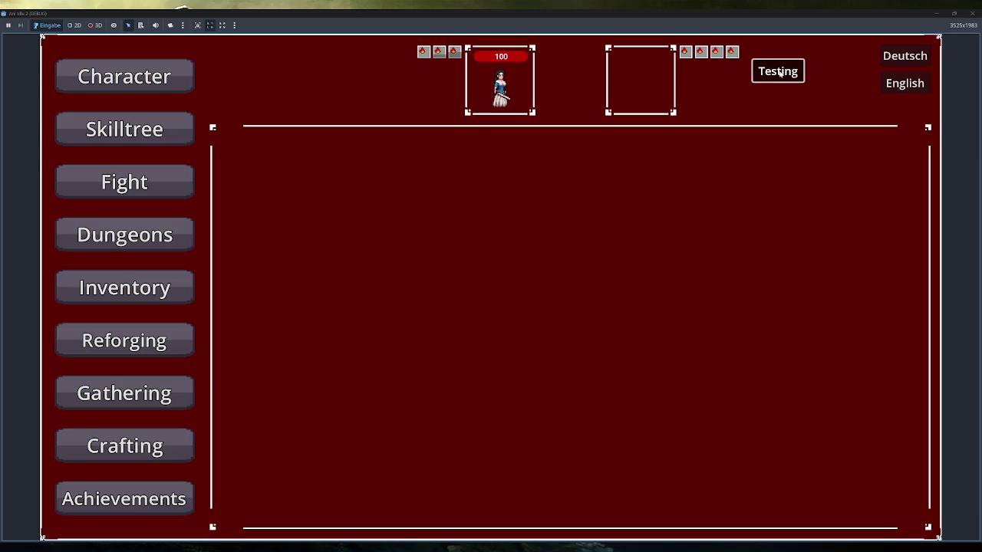
{"action": "left_click", "coordinate": [779, 71]}
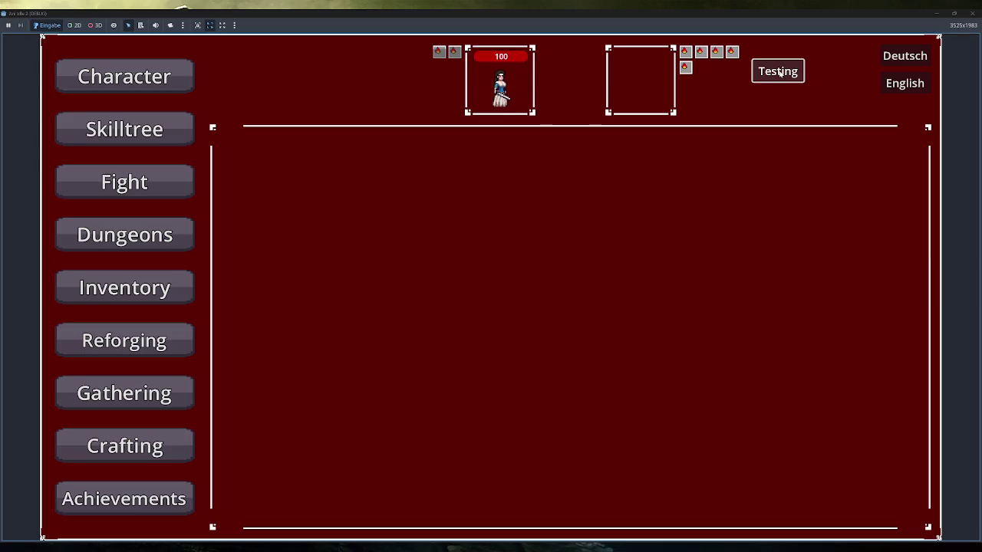
{"action": "left_click", "coordinate": [779, 72]}
{"action": "left_click", "coordinate": [779, 72]}
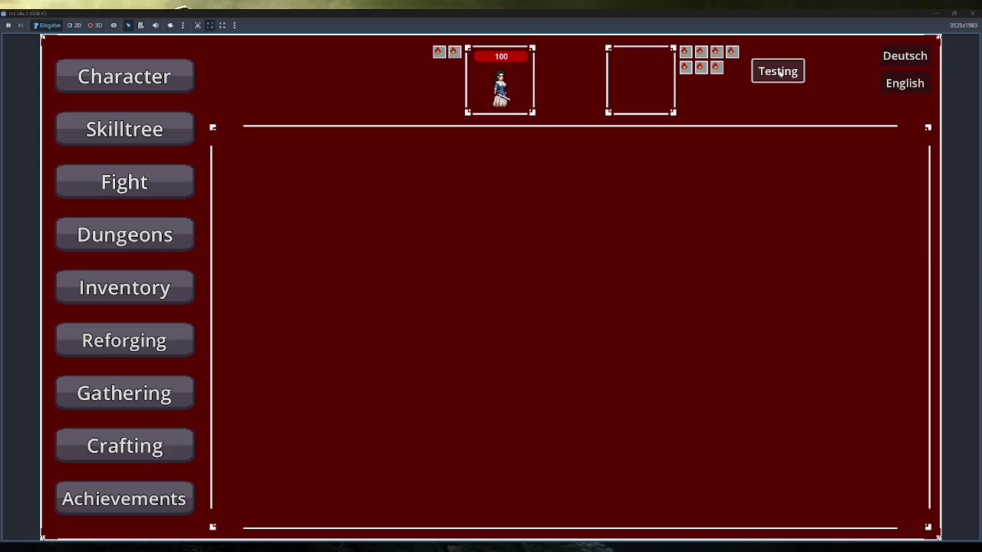
{"action": "left_click", "coordinate": [779, 71]}
{"action": "left_click", "coordinate": [779, 71]}
{"action": "left_click", "coordinate": [779, 71]}
{"action": "left_click", "coordinate": [779, 71]}
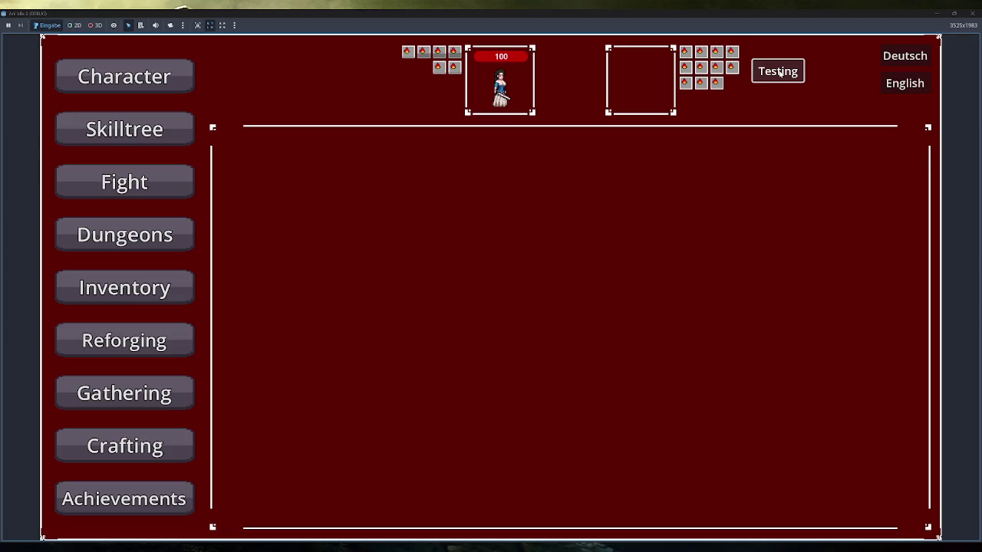
{"action": "left_click", "coordinate": [779, 71]}
{"action": "left_click", "coordinate": [779, 72]}
{"action": "left_click", "coordinate": [779, 72]}
{"action": "left_click", "coordinate": [779, 71]}
{"action": "left_click", "coordinate": [779, 71]}
{"action": "left_click", "coordinate": [779, 71]}
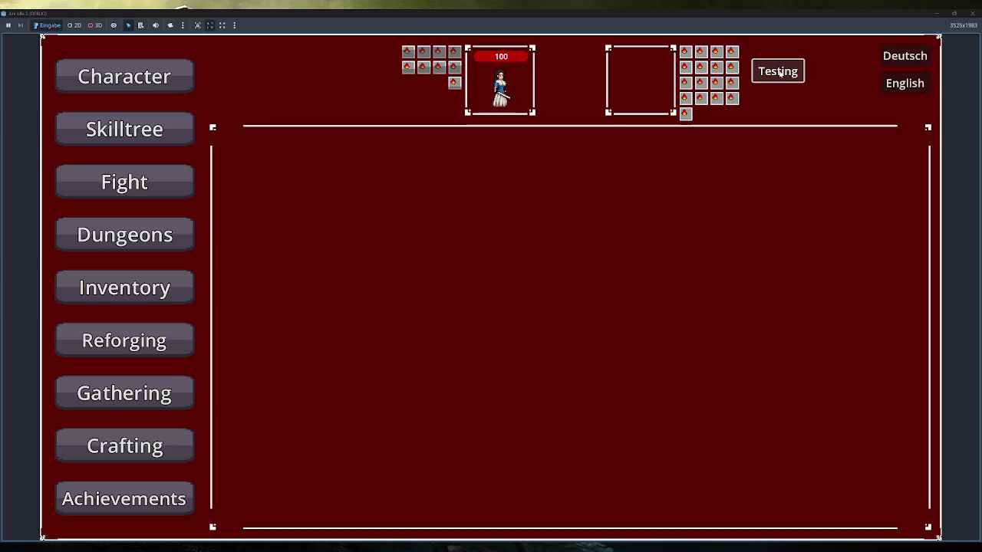
{"action": "left_click", "coordinate": [780, 71]}
{"action": "left_click", "coordinate": [779, 71]}
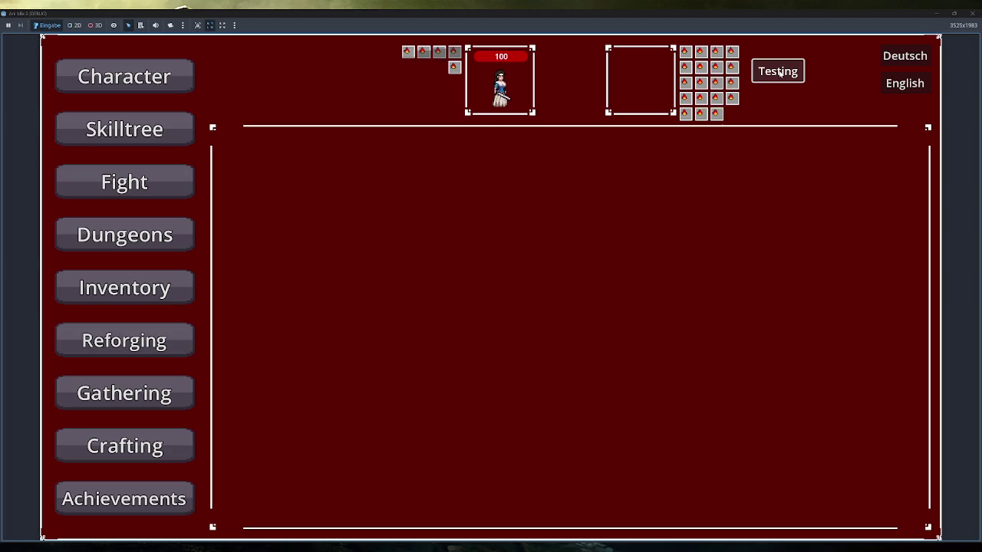
{"action": "left_click", "coordinate": [780, 71]}
{"action": "left_click", "coordinate": [779, 71]}
{"action": "left_click", "coordinate": [779, 71]}
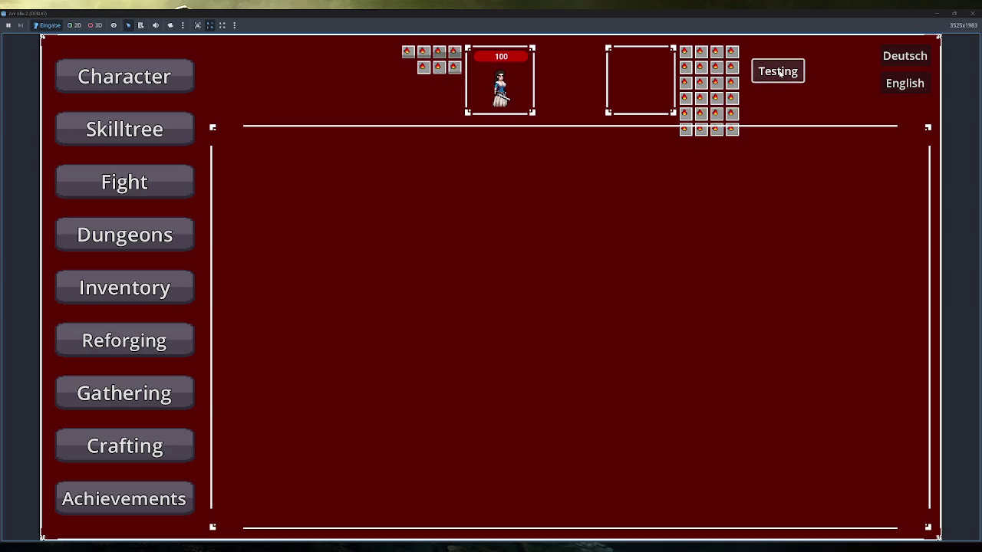